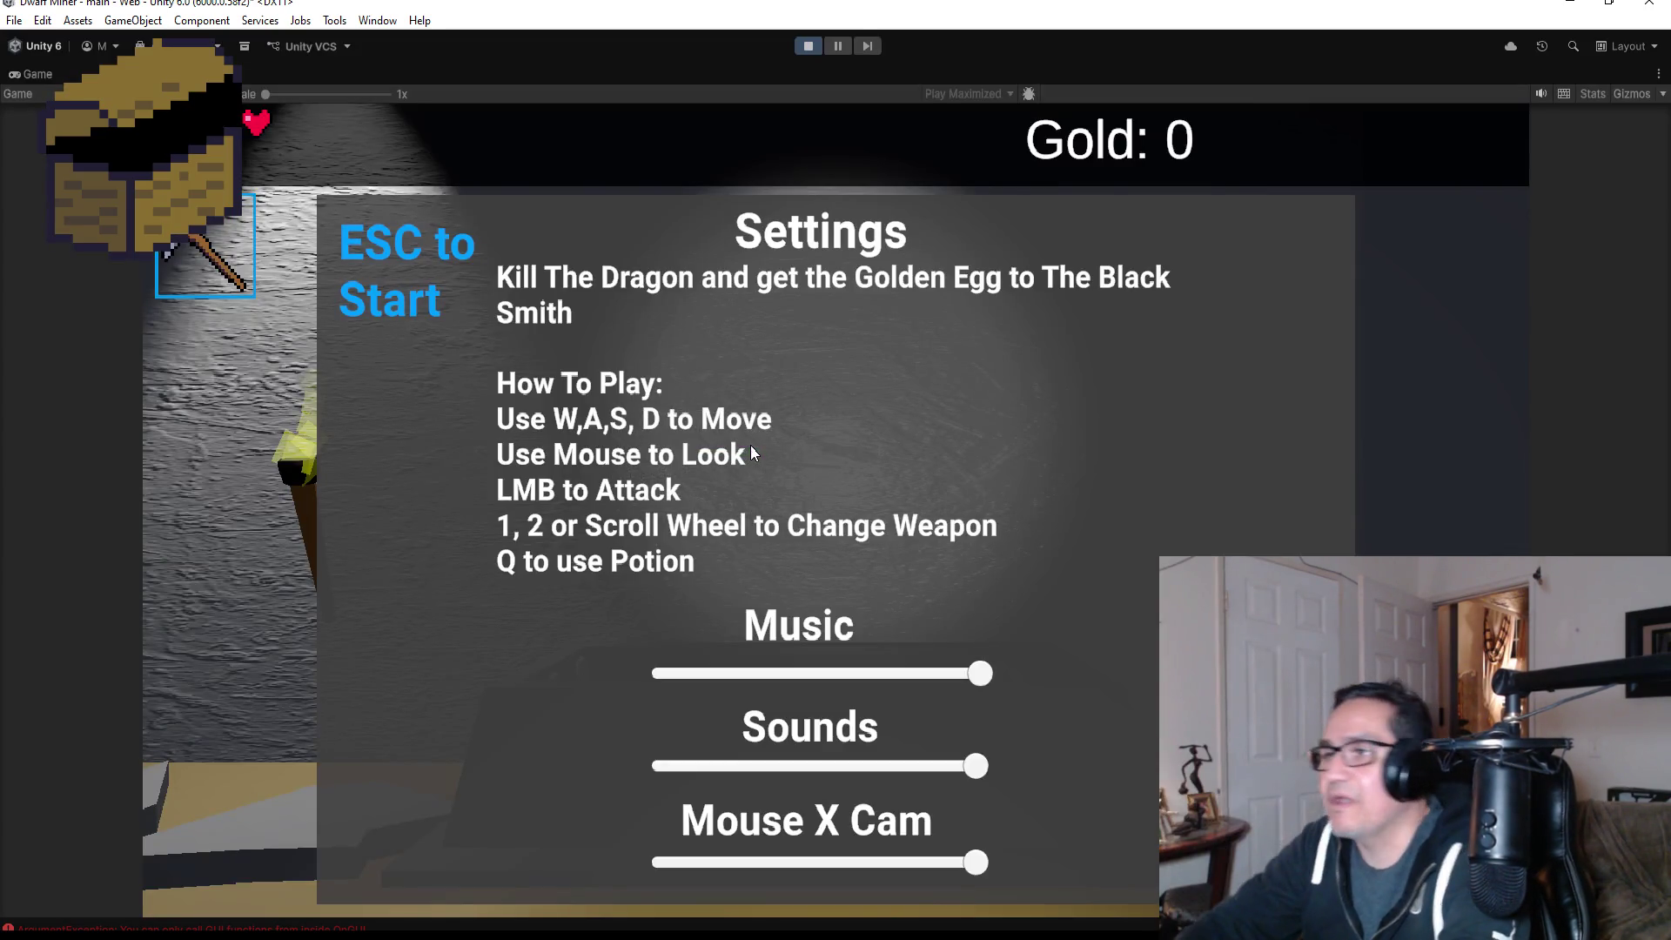
# Start the game and kill the corridor skeletons with the axe
pyautogui.press('Escape')
pyautogui.press('2')
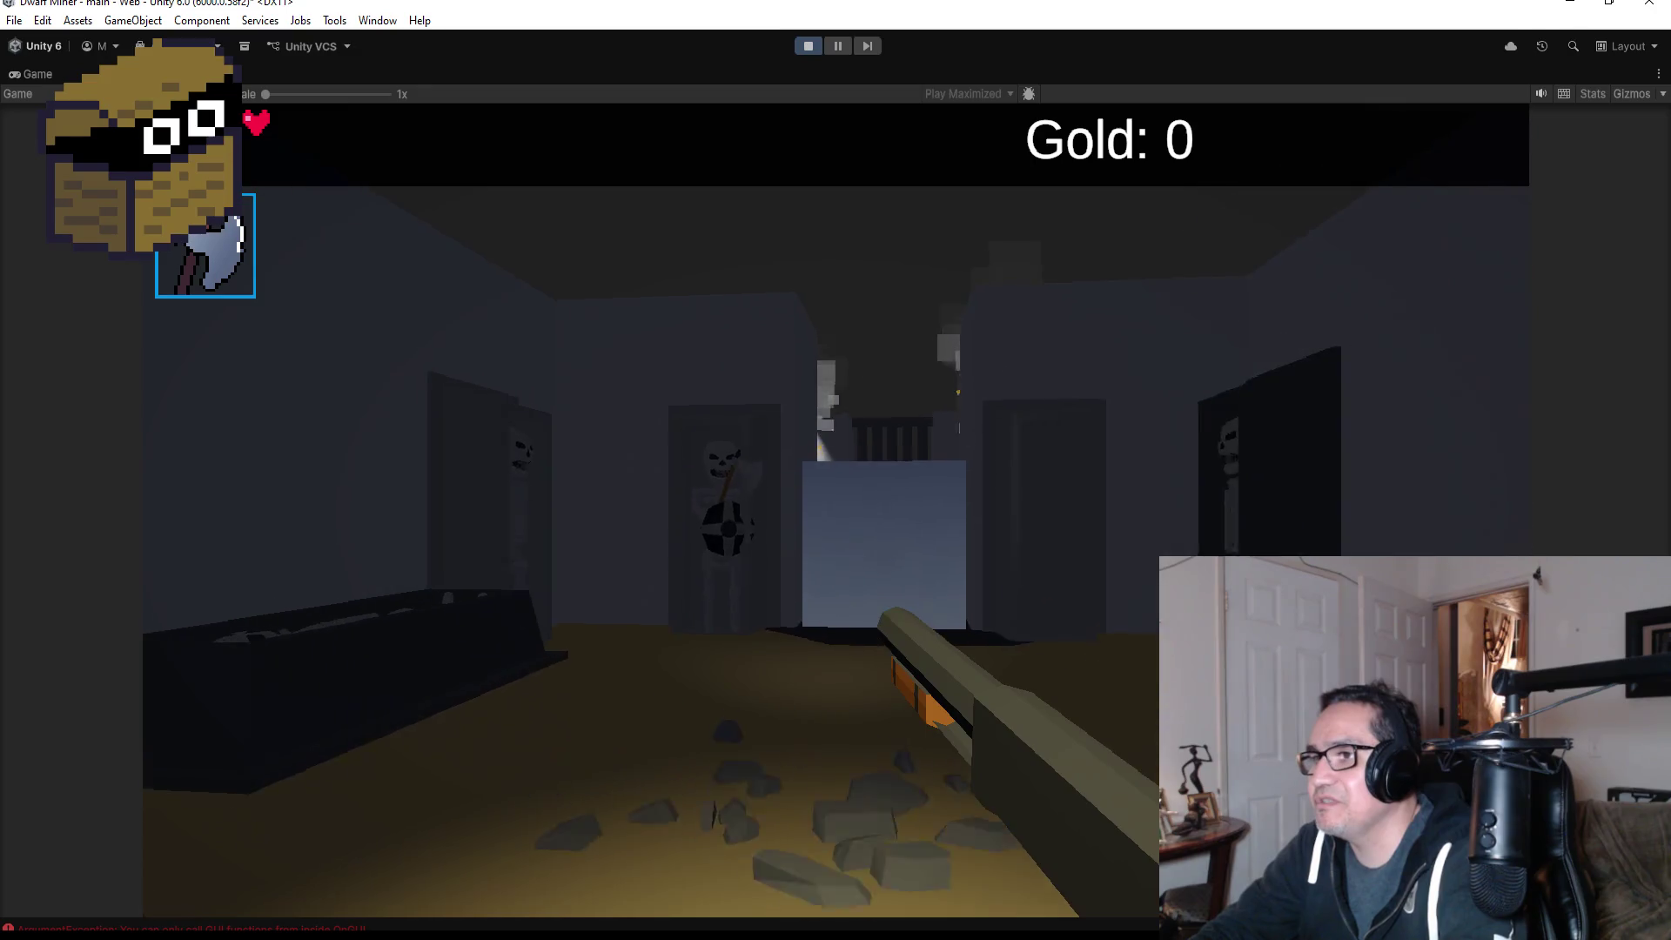
pyautogui.click(836, 509)
pyautogui.click(835, 509)
pyautogui.click(836, 510)
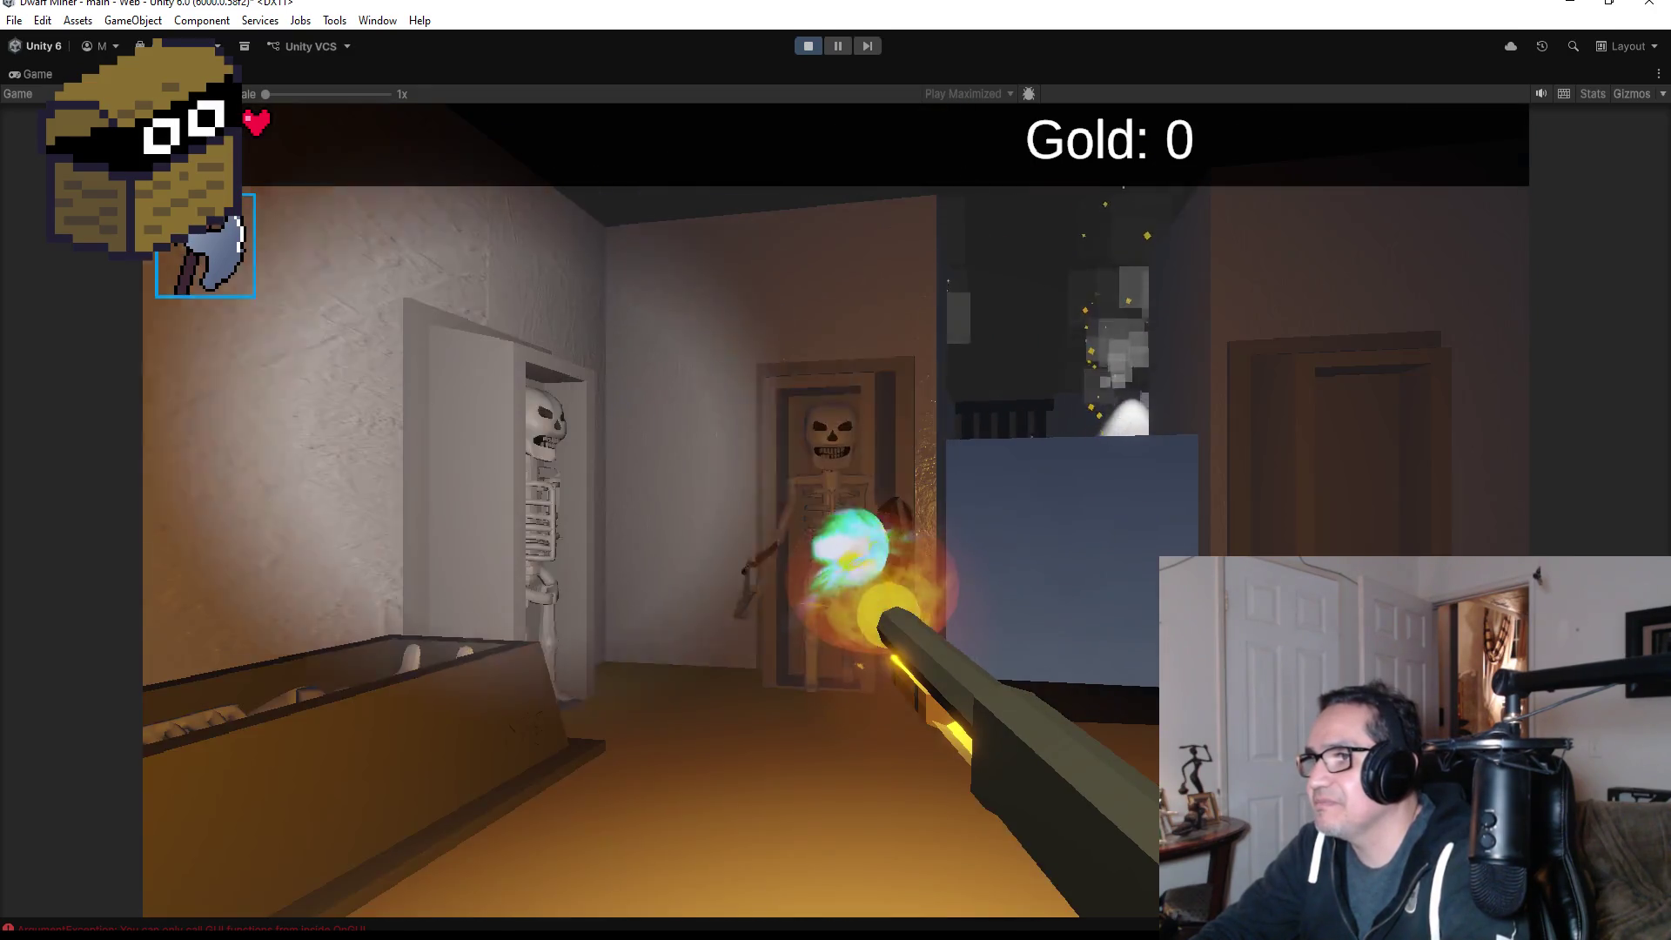
pyautogui.click(835, 510)
pyautogui.click(835, 509)
# Mine through the cracked wall with the pickaxe until it breaks open
pyautogui.press('1')
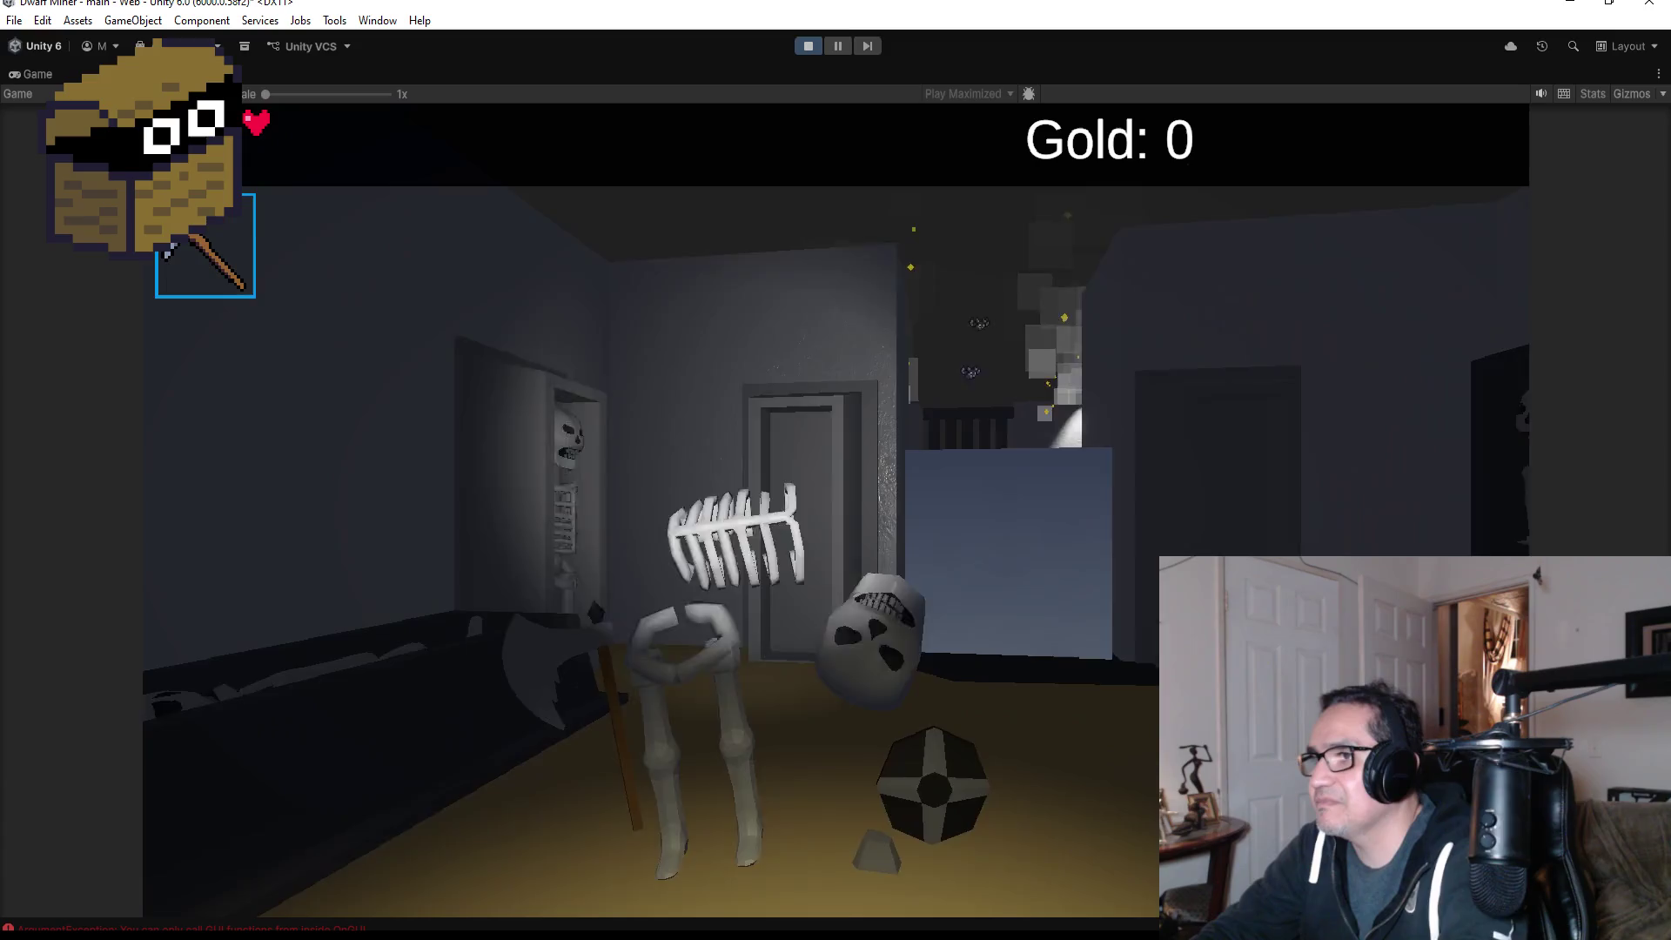
pyautogui.press('w')
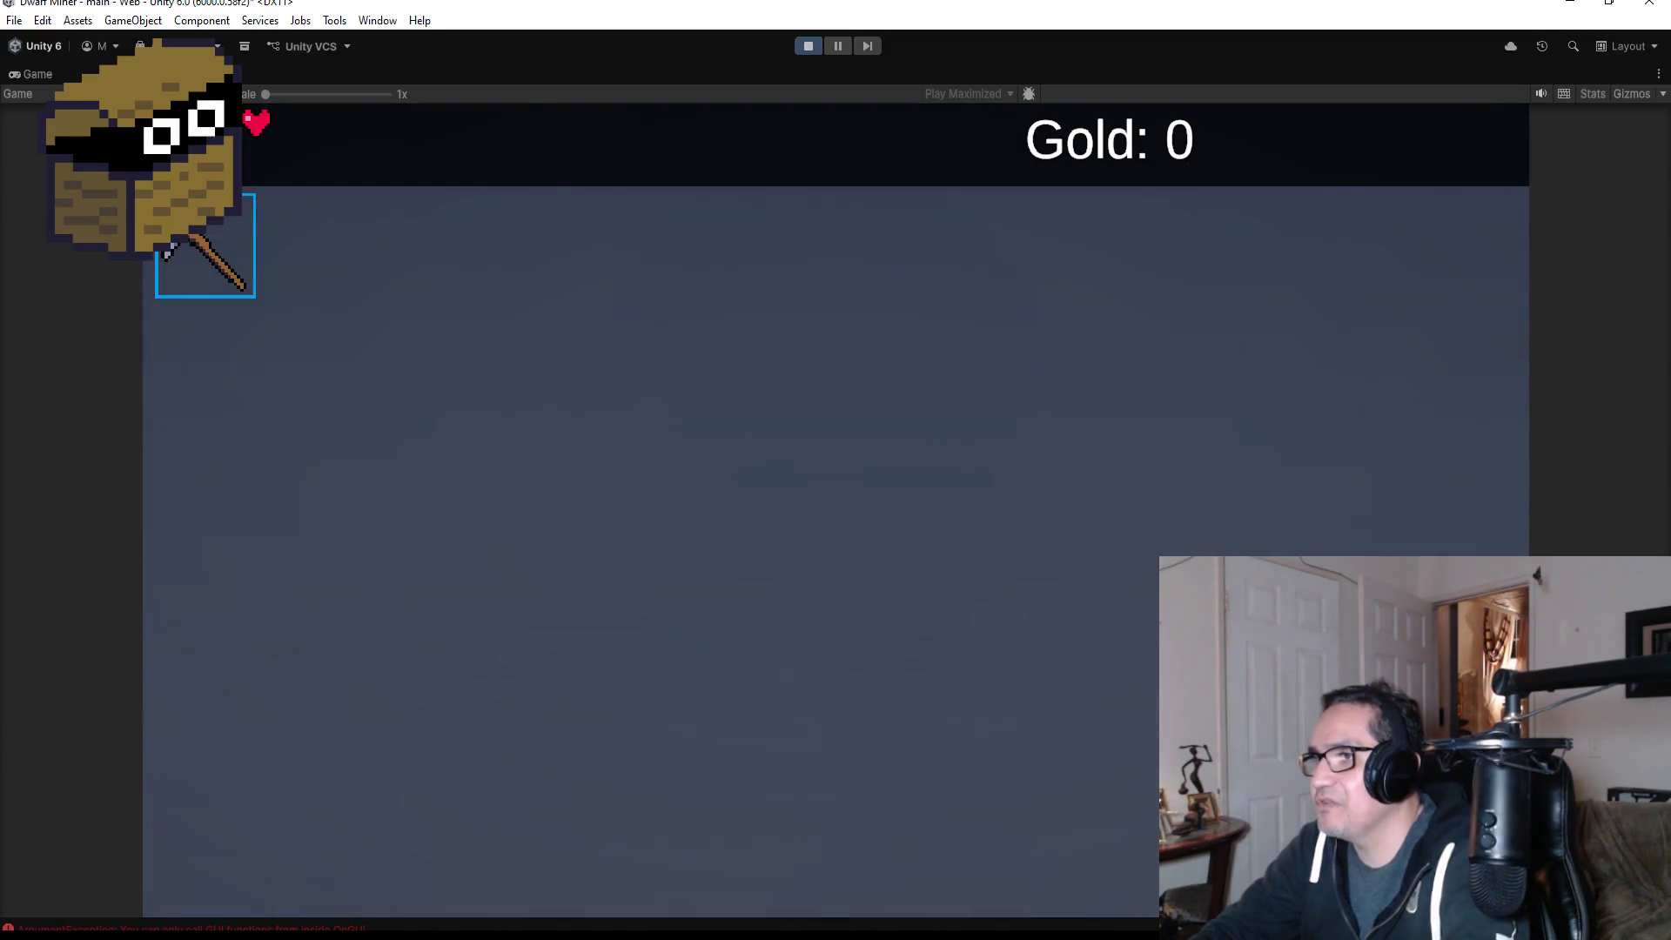
pyautogui.click(836, 509)
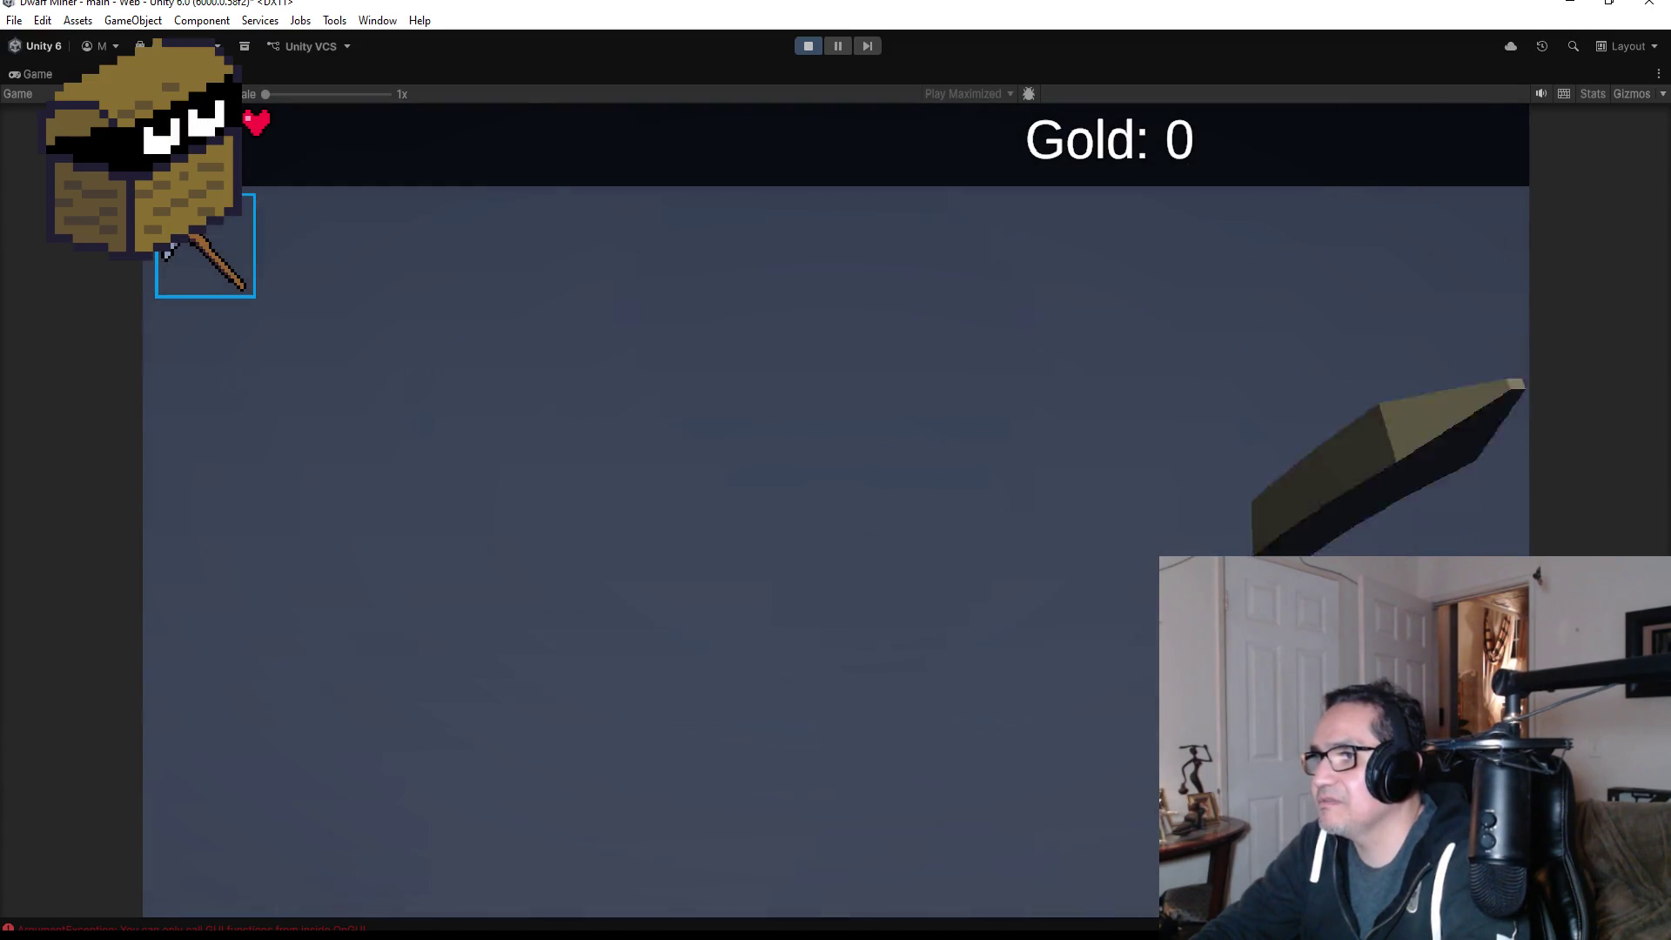
pyautogui.press('s')
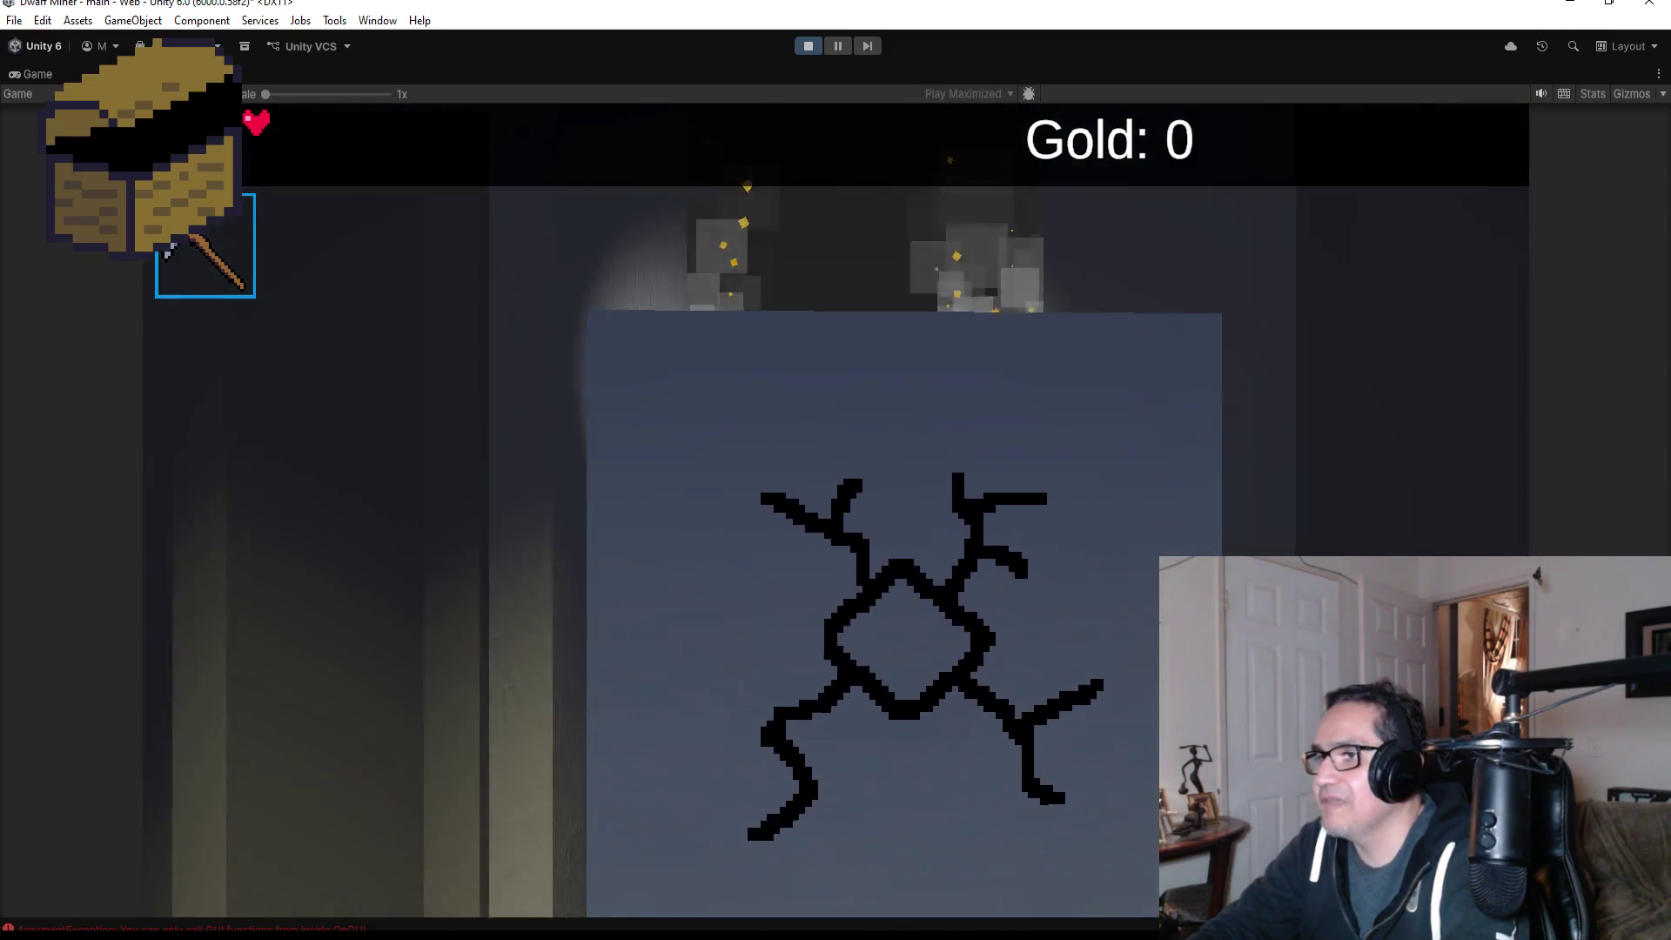
pyautogui.press('w')
pyautogui.click(835, 510)
pyautogui.press('s')
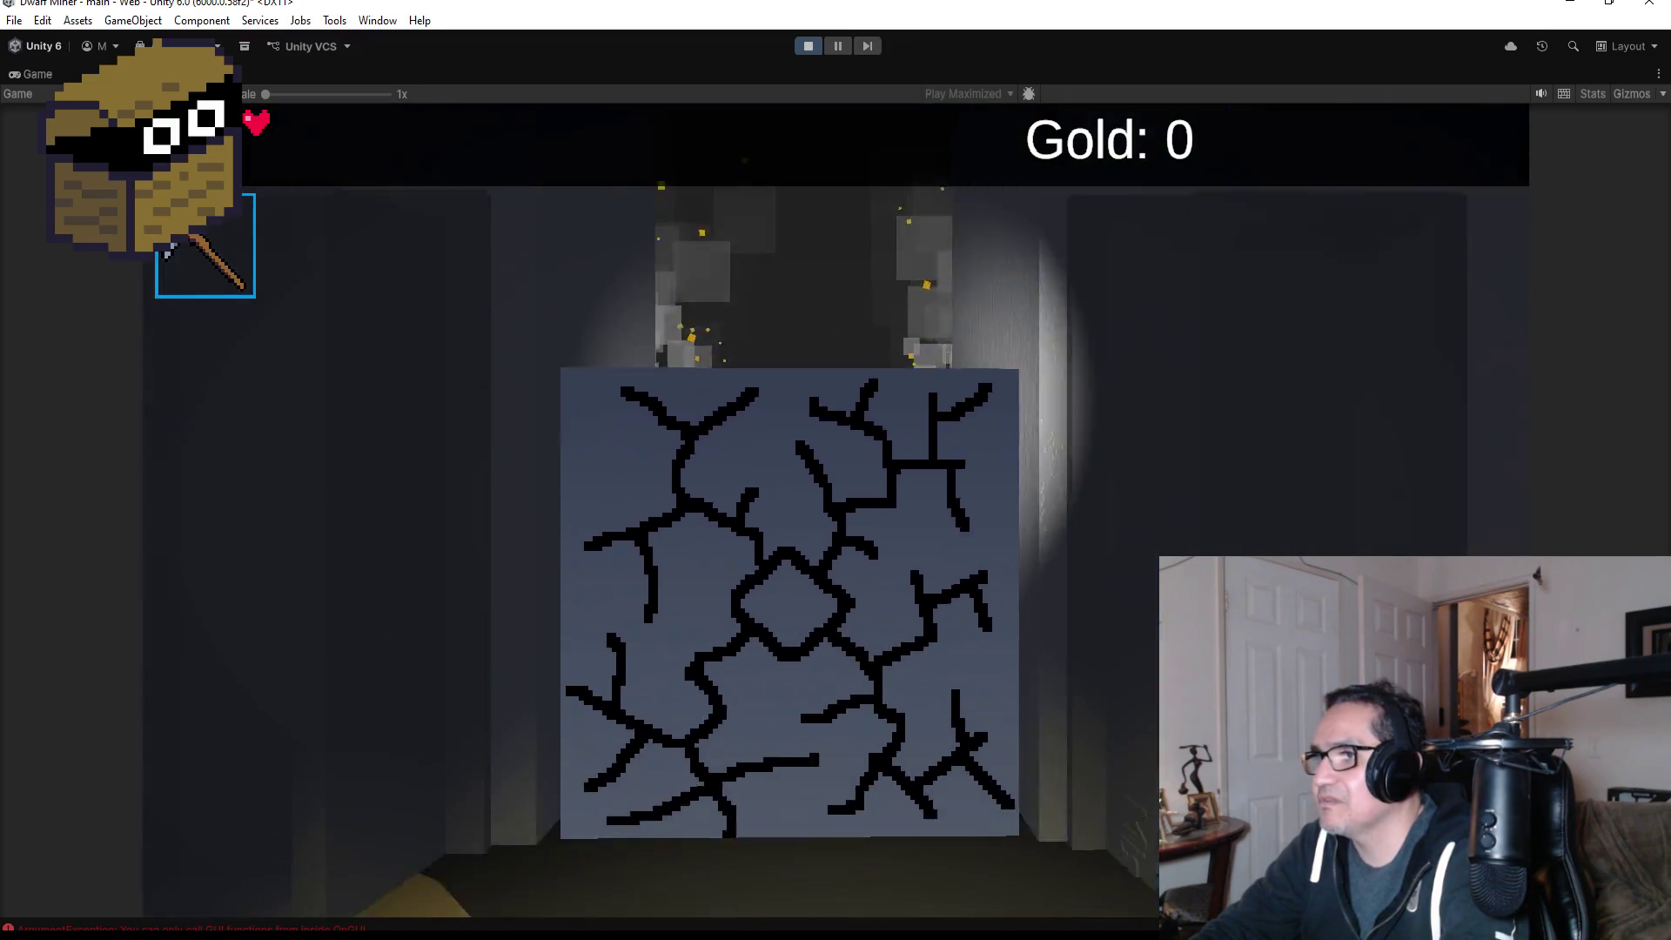
pyautogui.press('w')
pyautogui.click(835, 510)
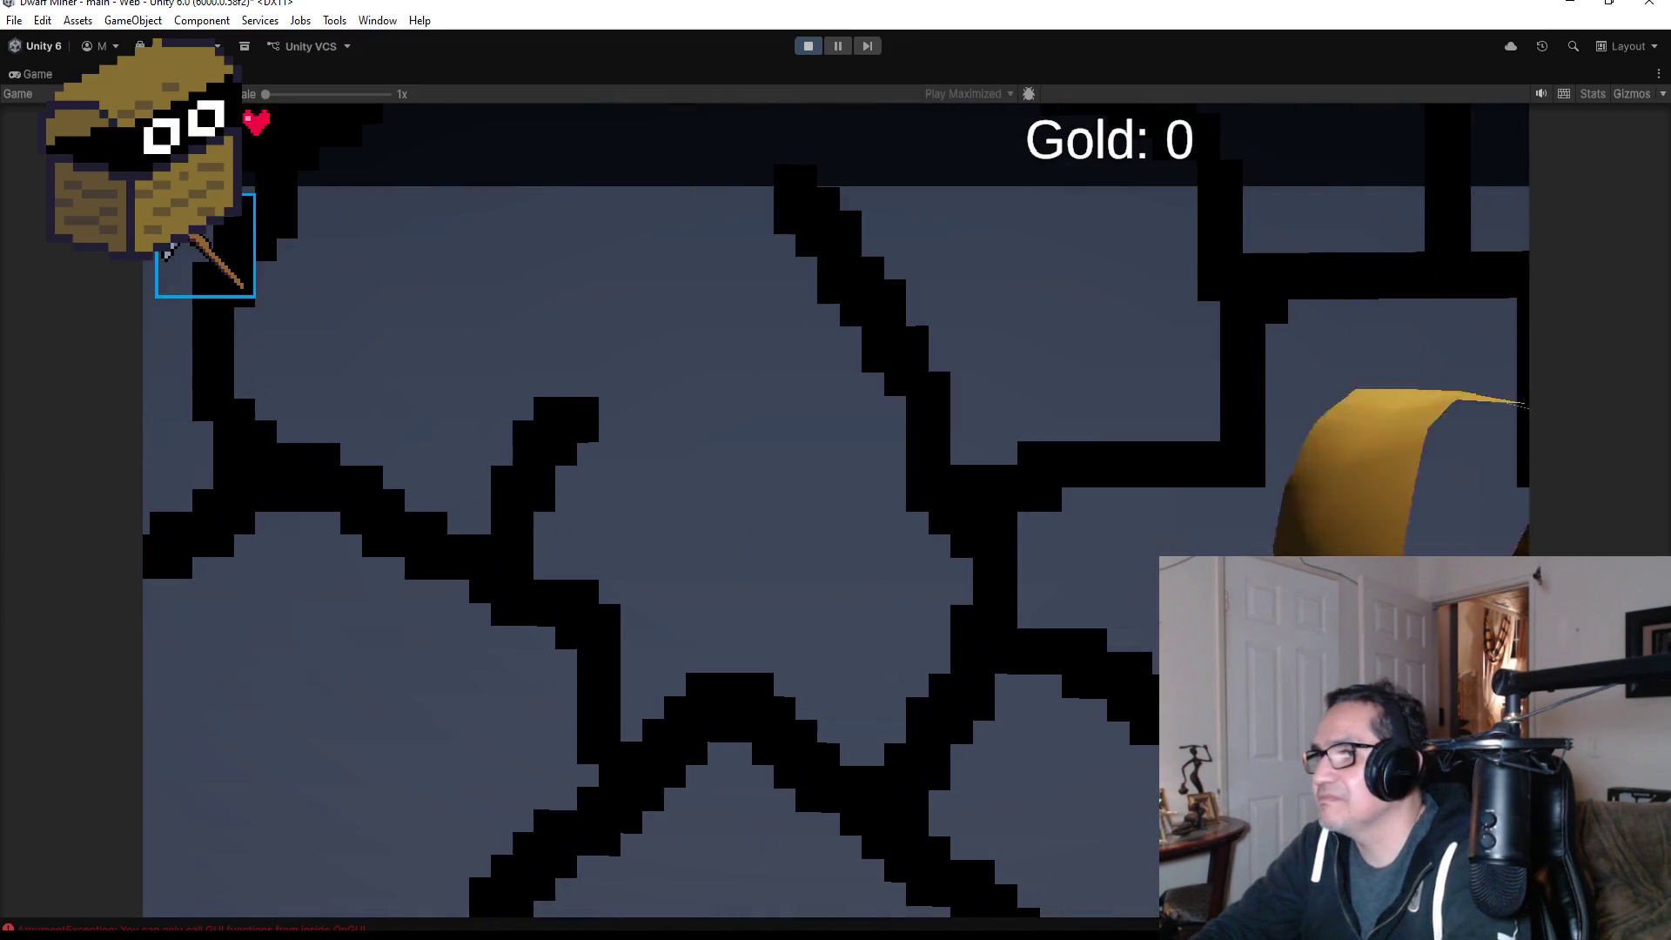
# Enter the torch-lit room and break the red ore block to collect 1 gold
pyautogui.press('w')
pyautogui.press('2')
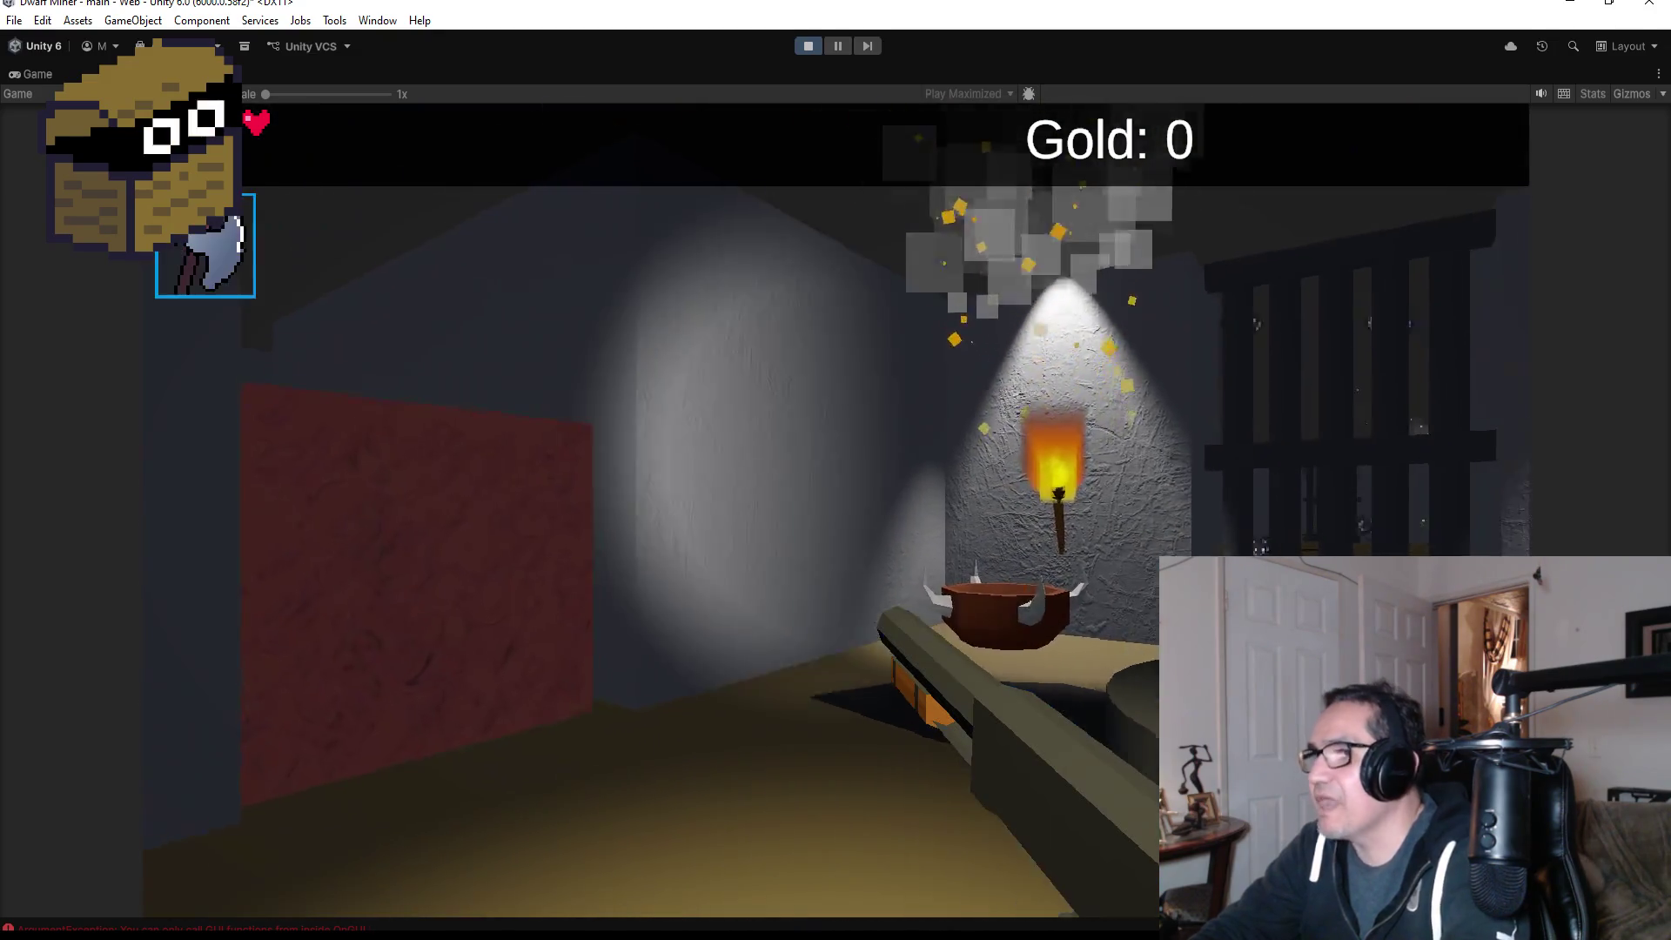
pyautogui.press('w')
pyautogui.press('1')
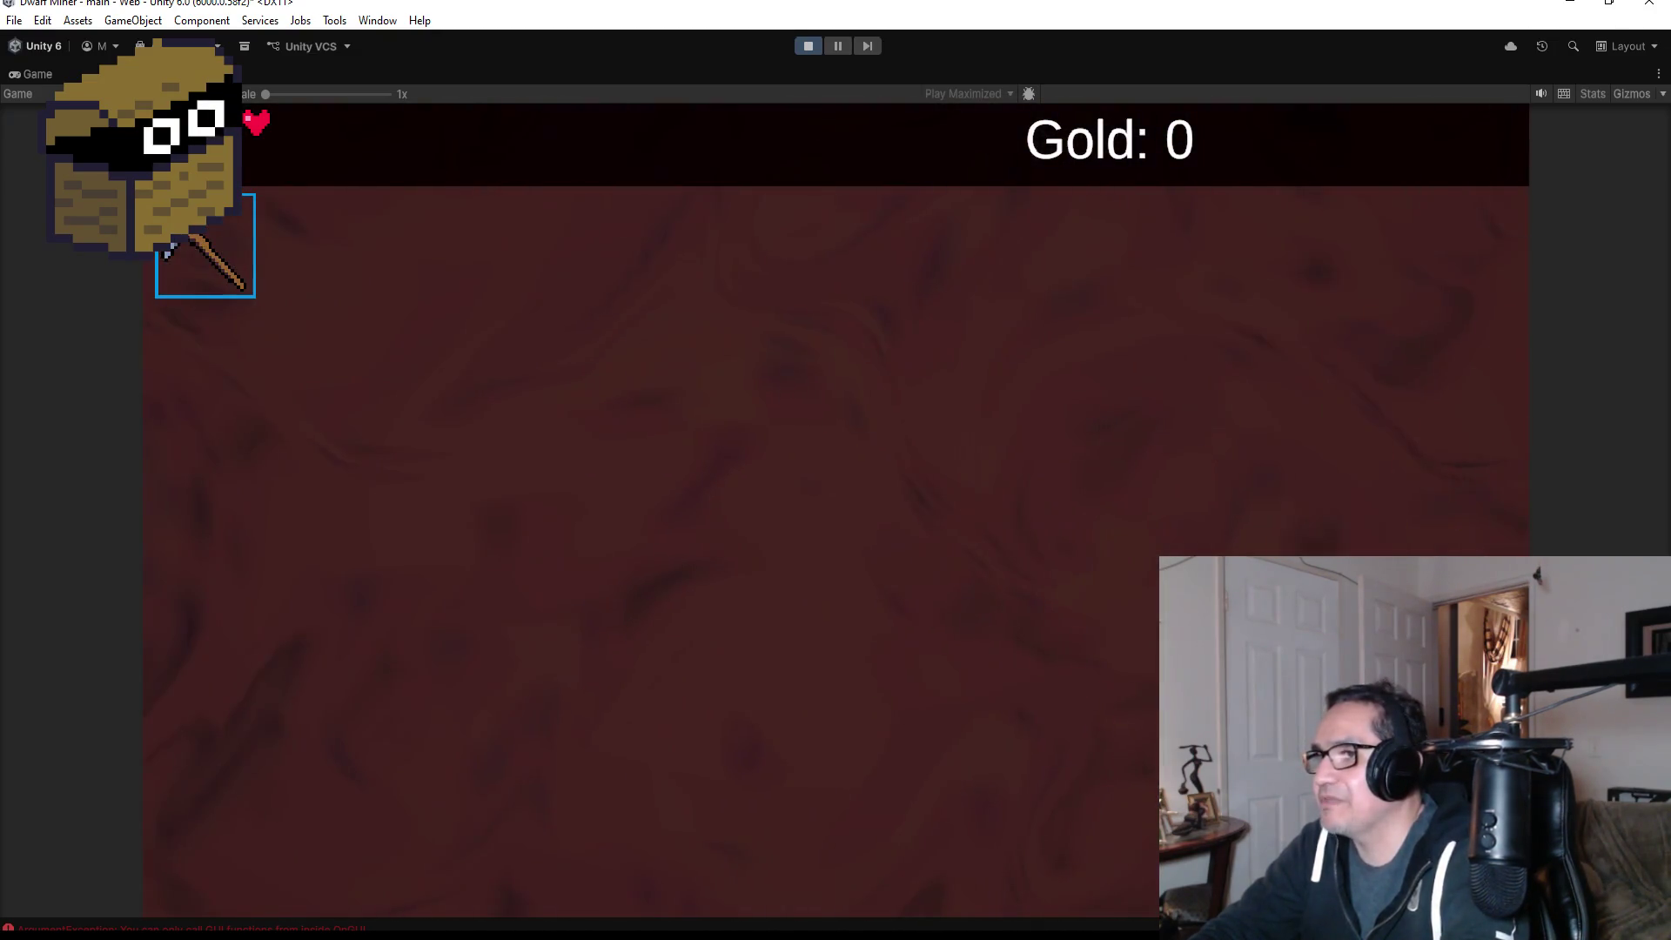
pyautogui.click(835, 510)
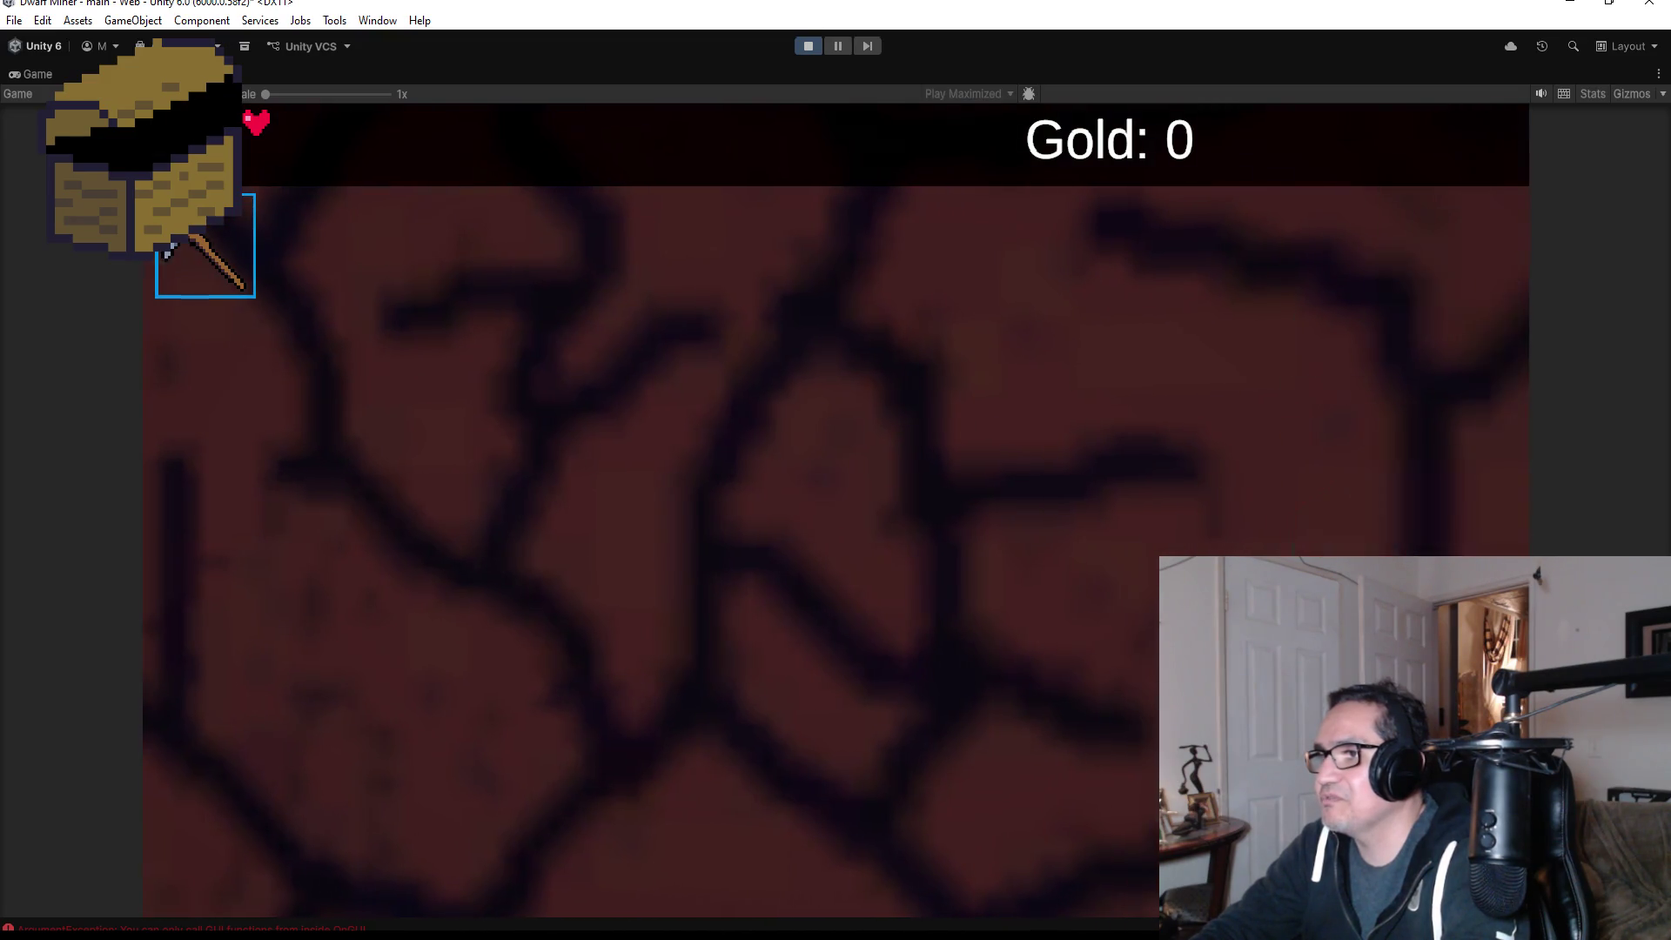
pyautogui.click(835, 509)
# Kill the charging club-wielding skeleton with the axe, then bring up the Settings screen
pyautogui.press('2')
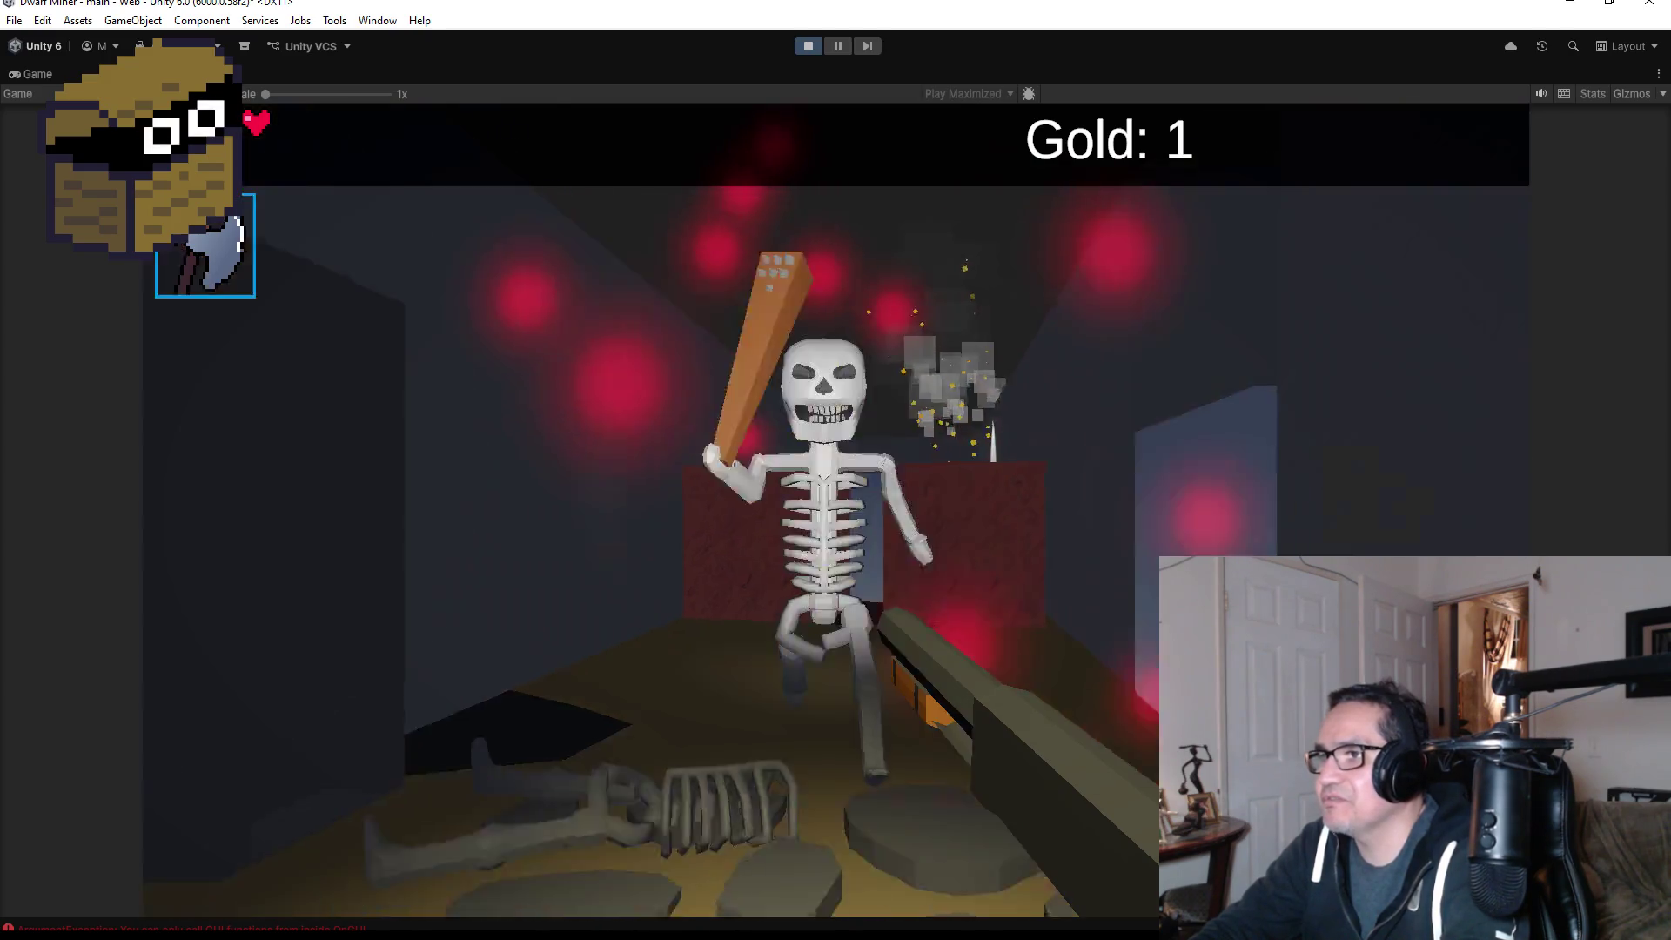
pyautogui.click(835, 510)
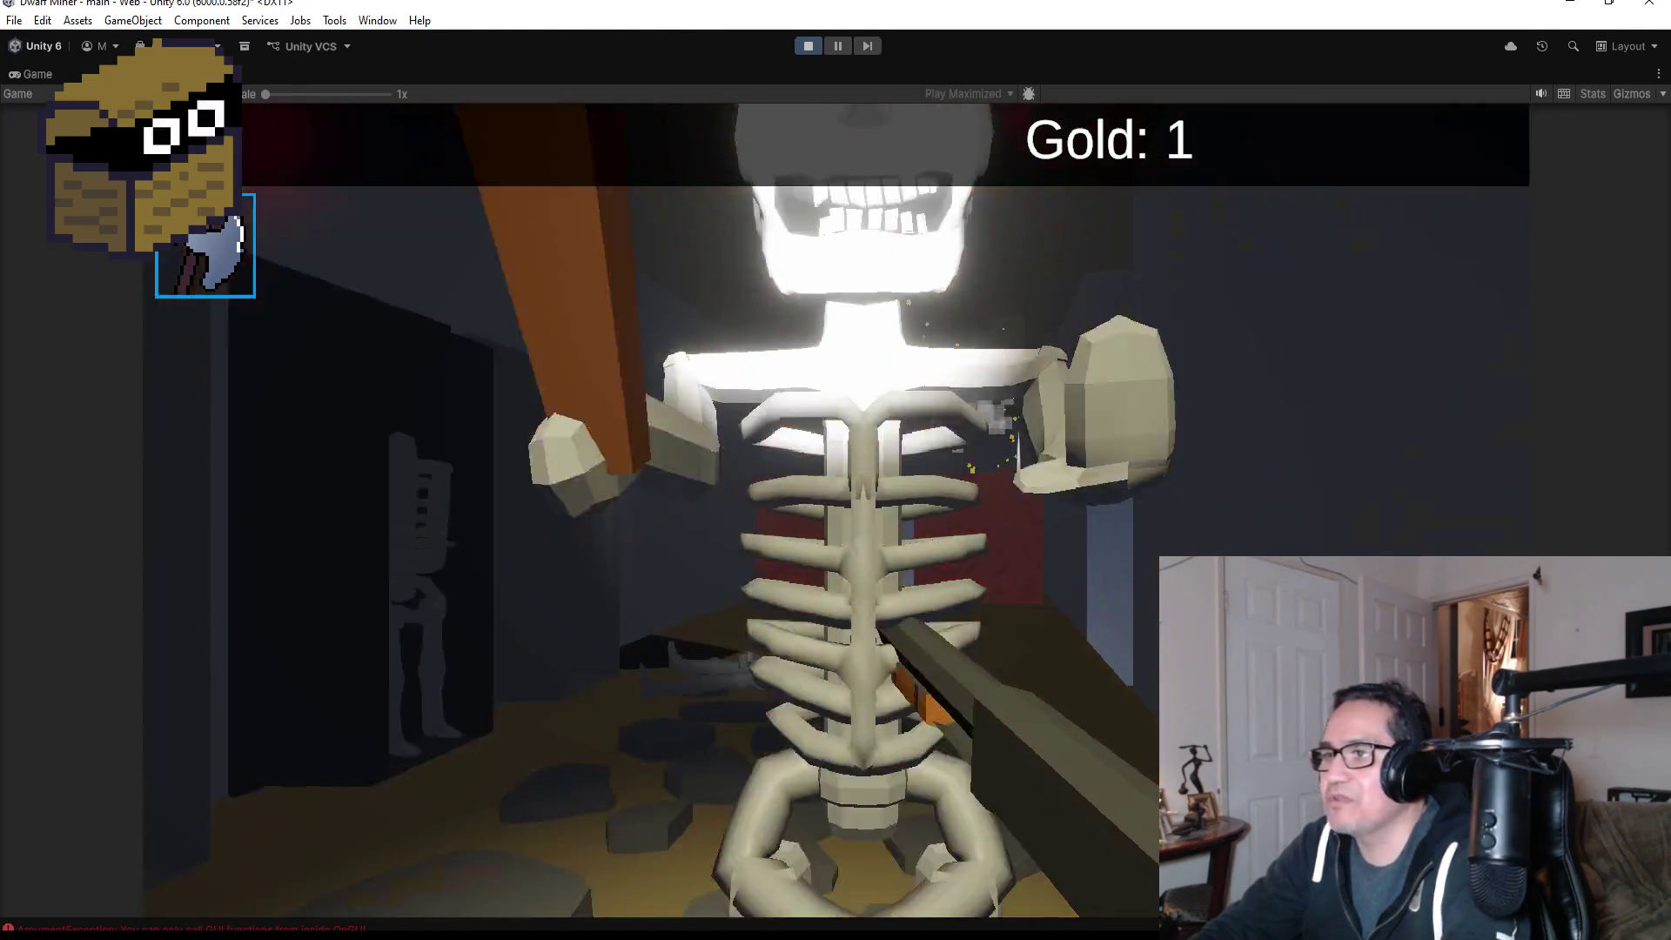
pyautogui.click(835, 510)
pyautogui.click(836, 510)
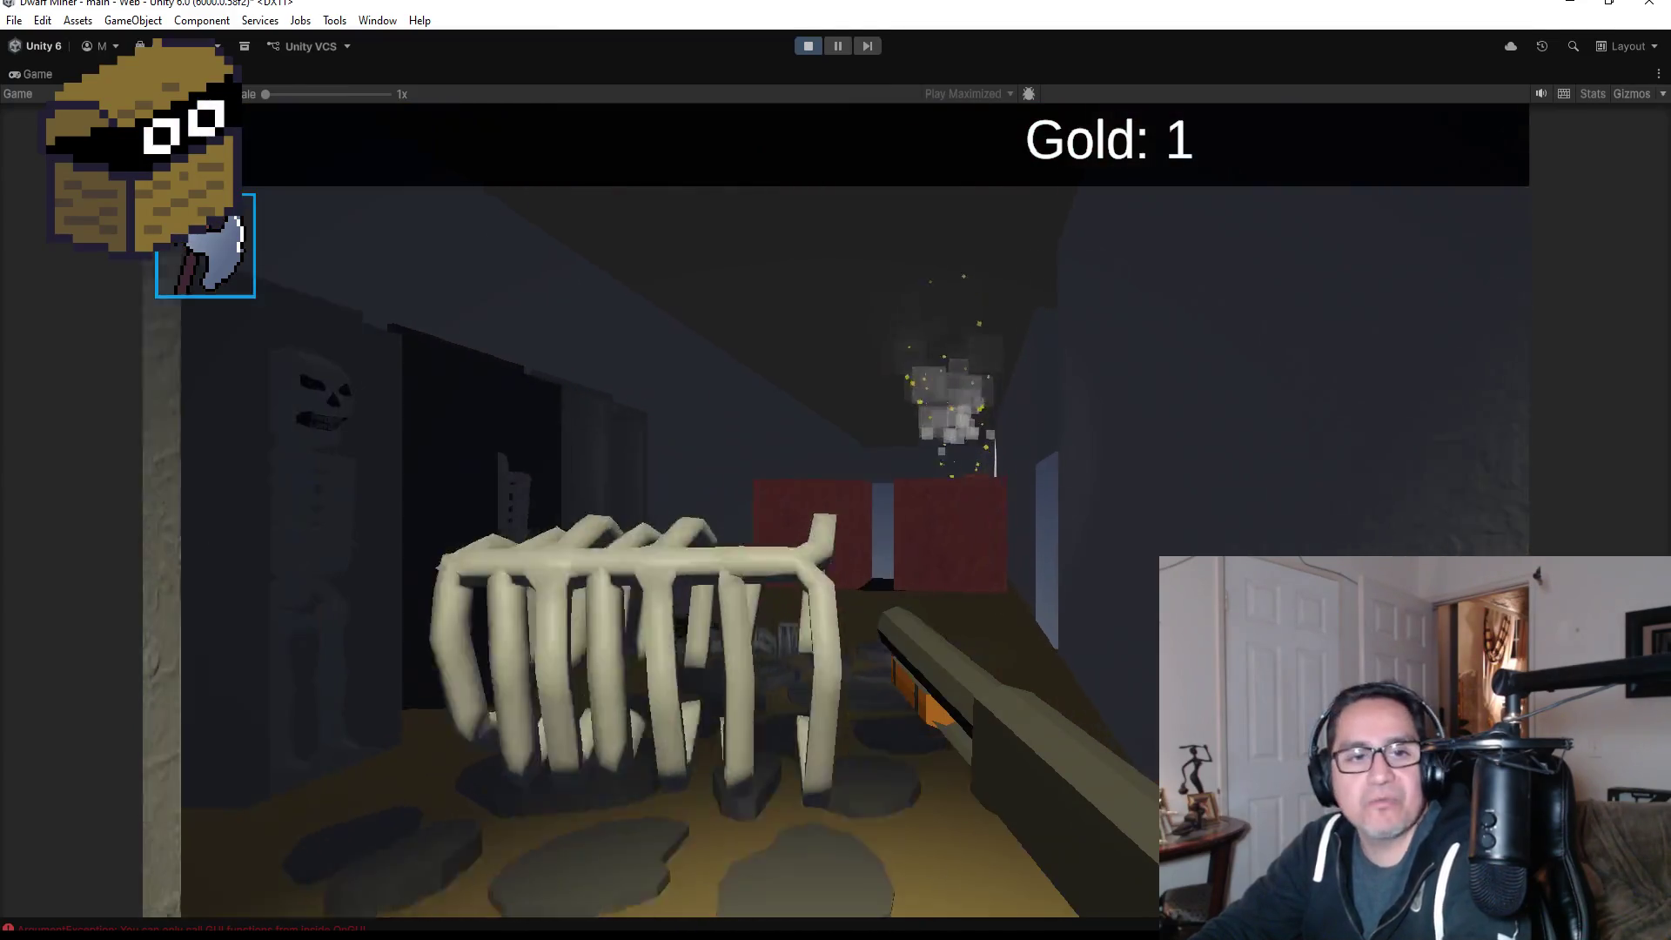
pyautogui.press('Escape')
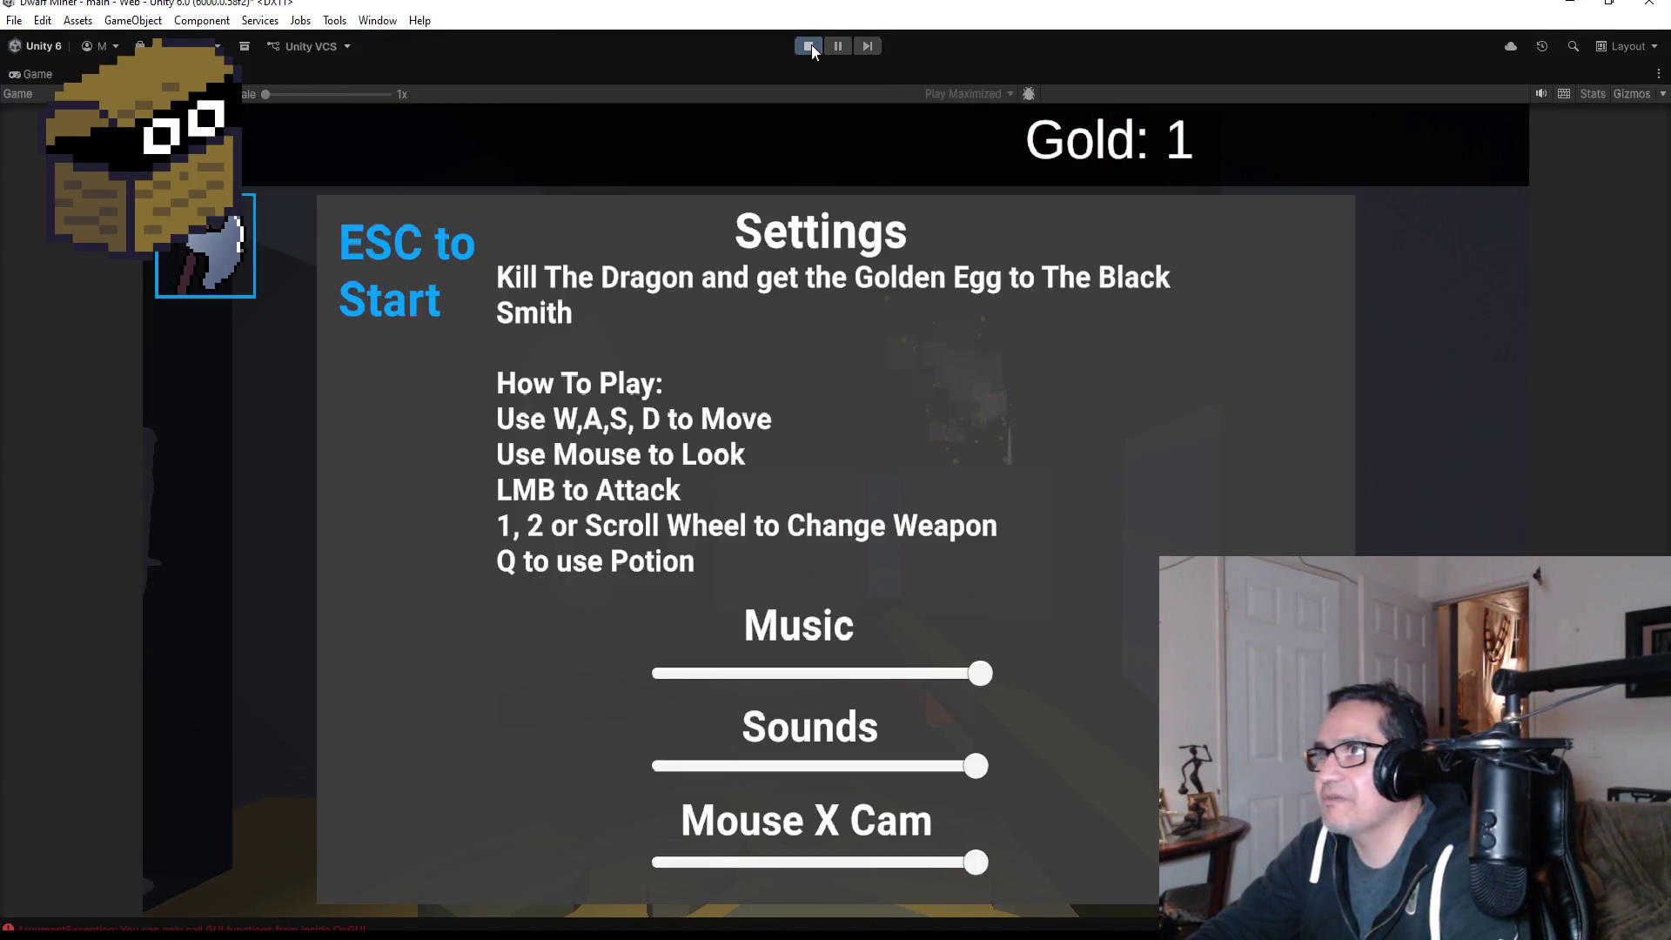
# Exit Play mode and save the scene from the File menu
pyautogui.click(811, 45)
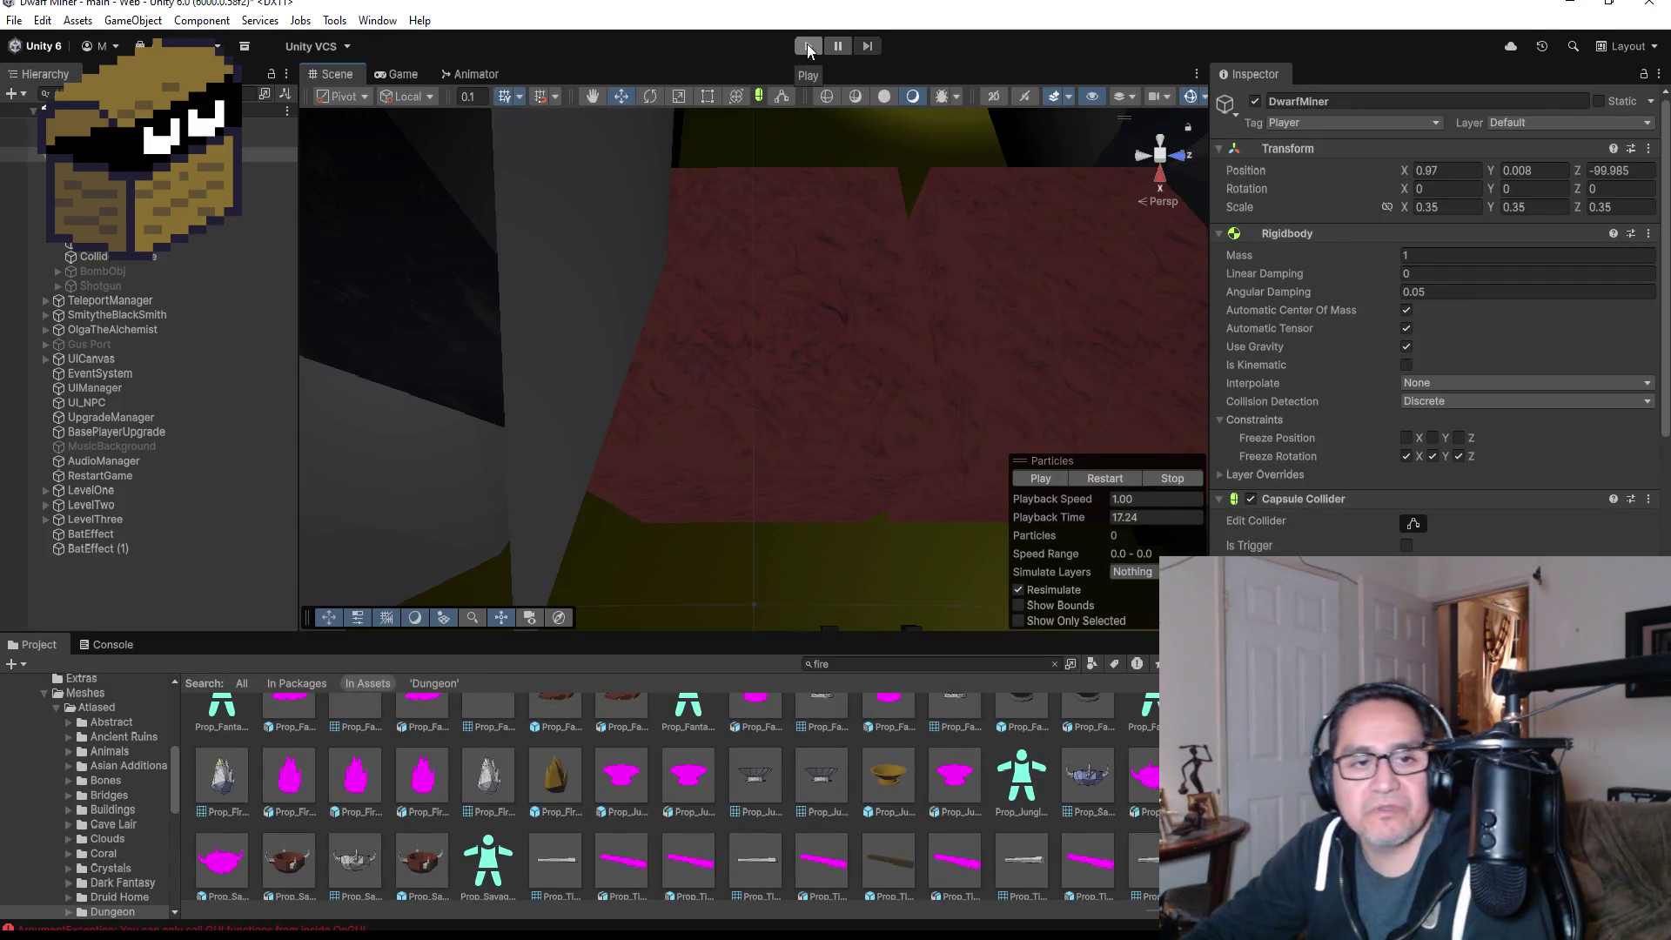
pyautogui.click(16, 20)
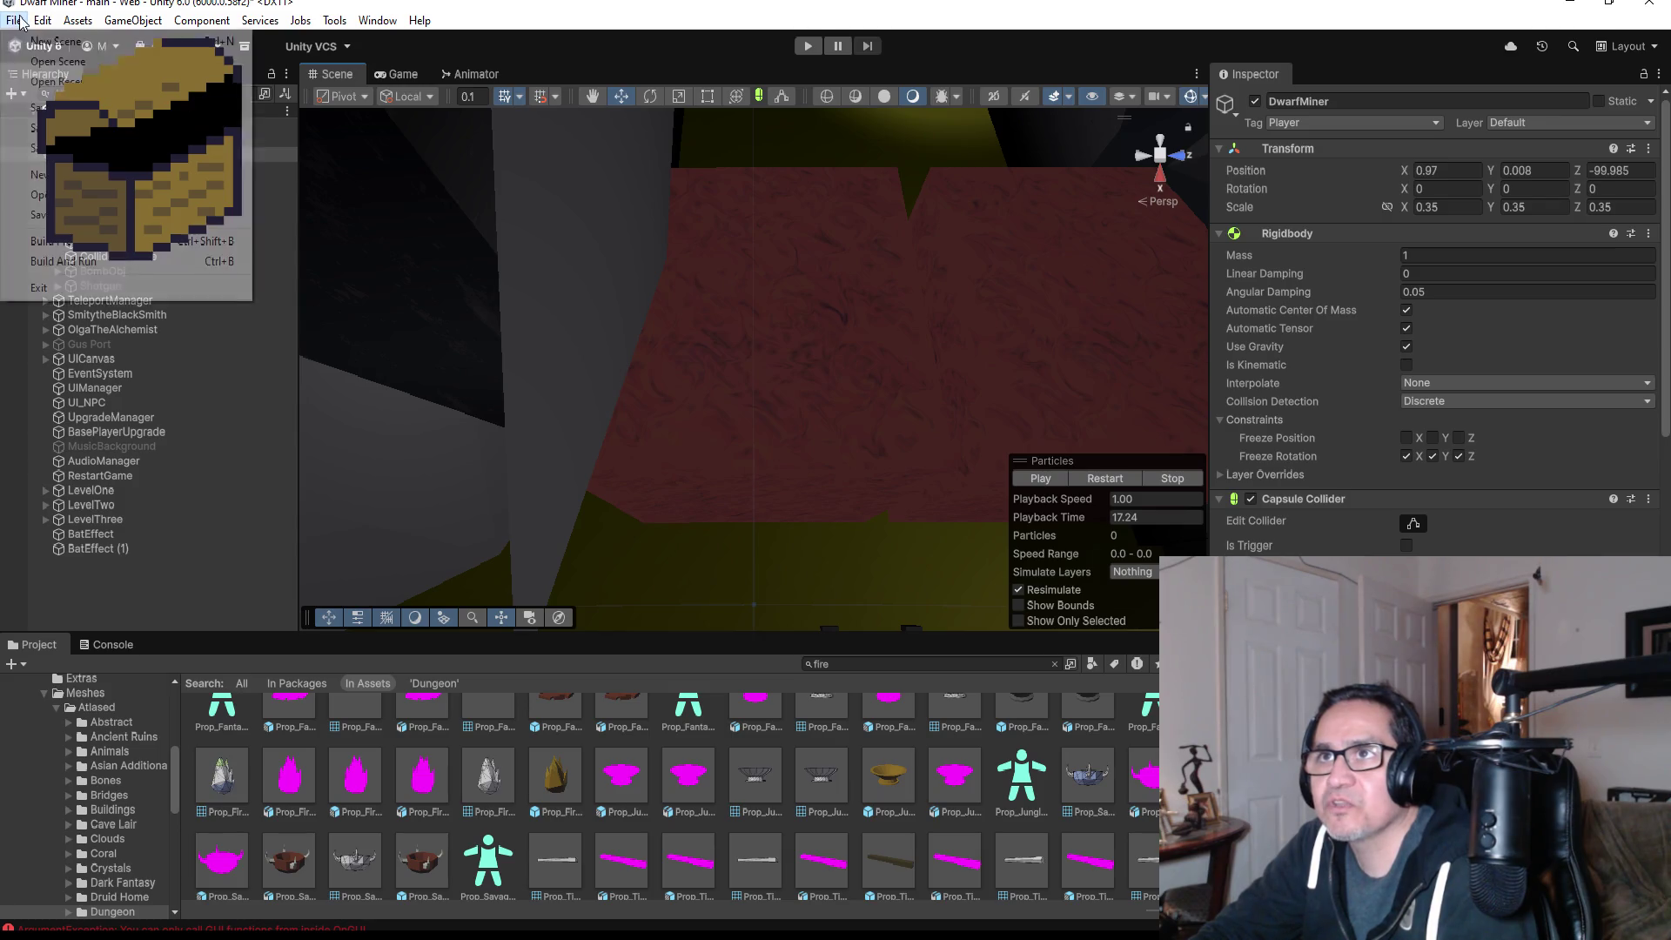
pyautogui.click(35, 107)
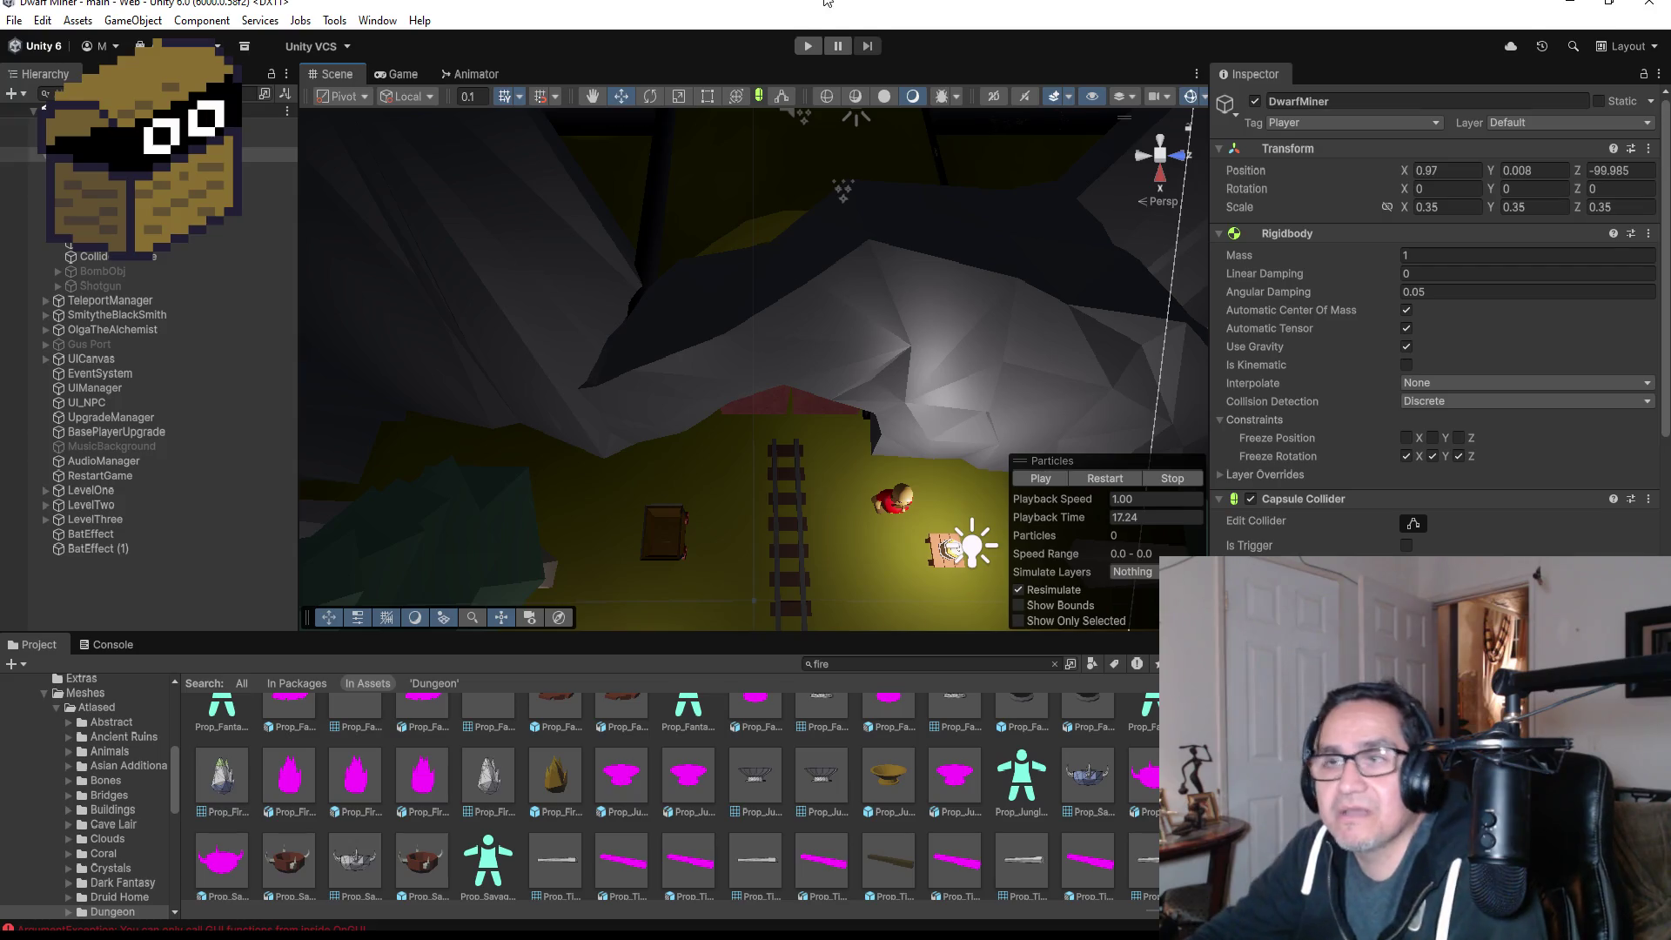
# Scroll down the Hierarchy, then switch over to the Blender window
pyautogui.click(14, 20)
pyautogui.press('Escape')
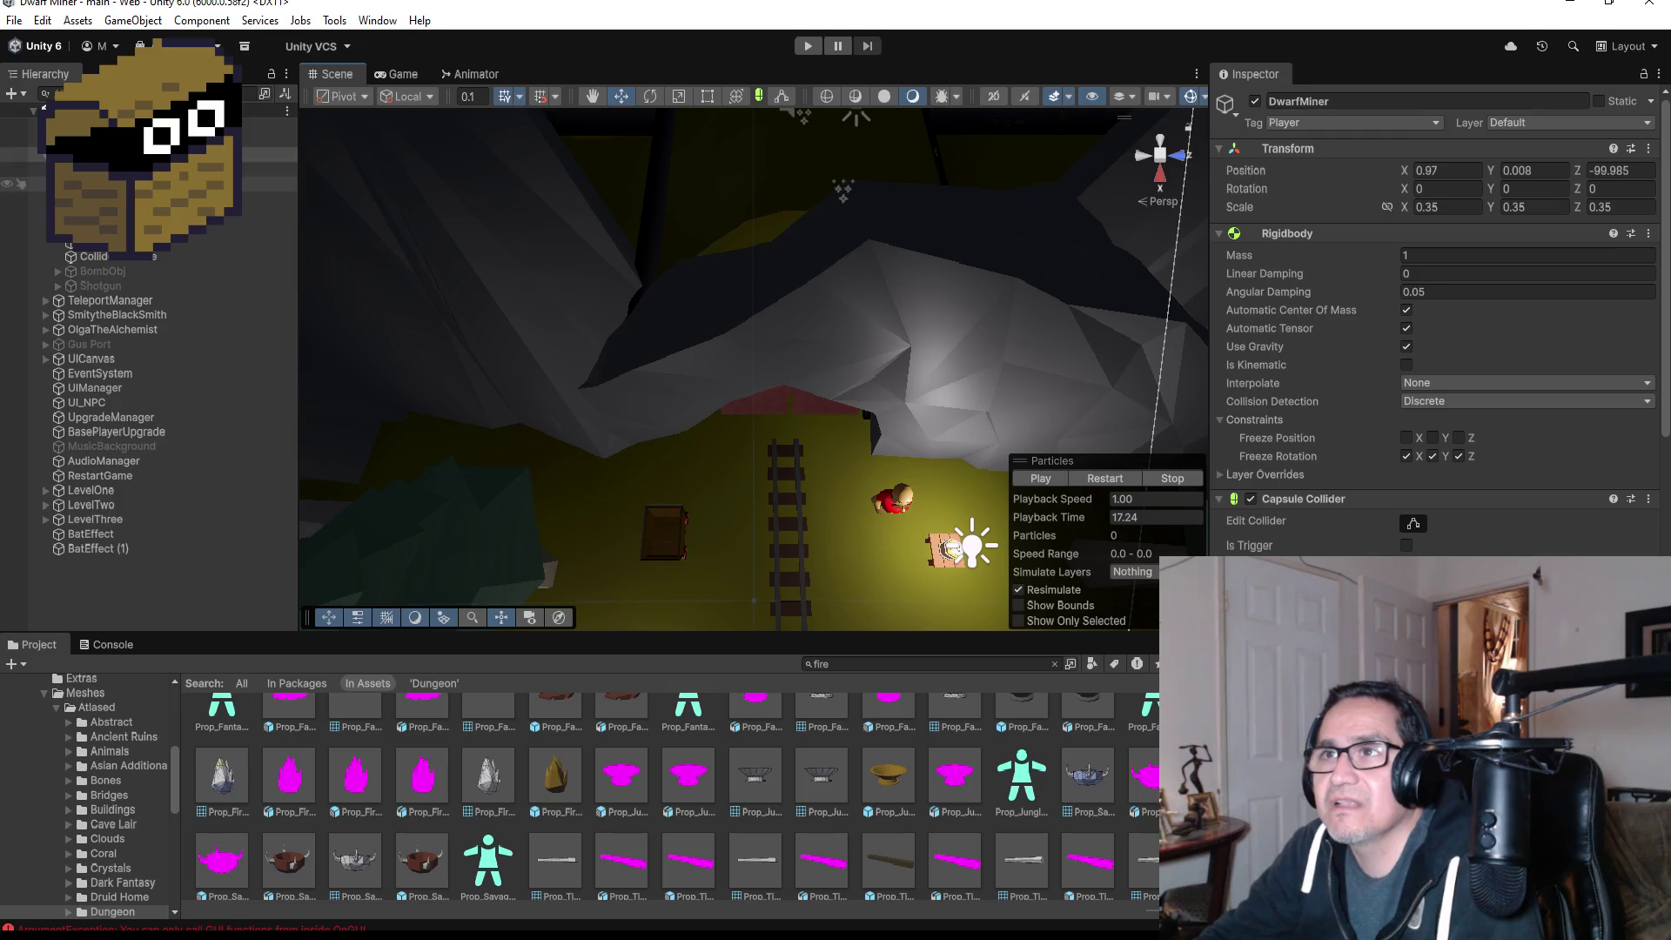
pyautogui.scroll(-3, 154, 435)
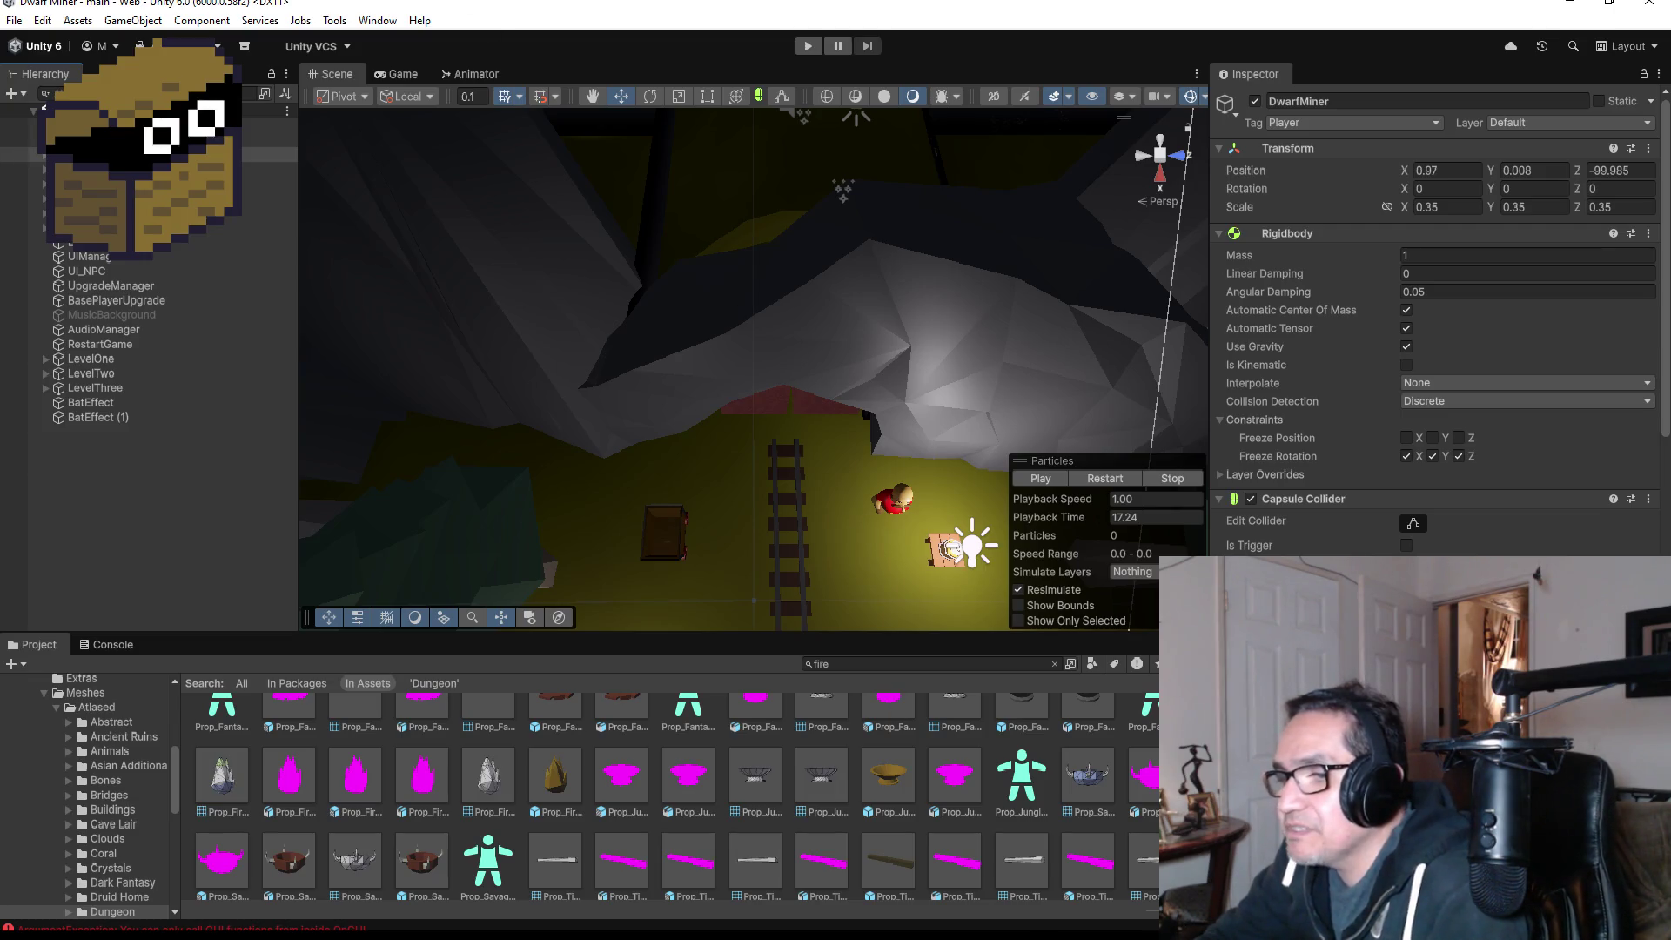
pyautogui.hotkey('alt', 'Tab')
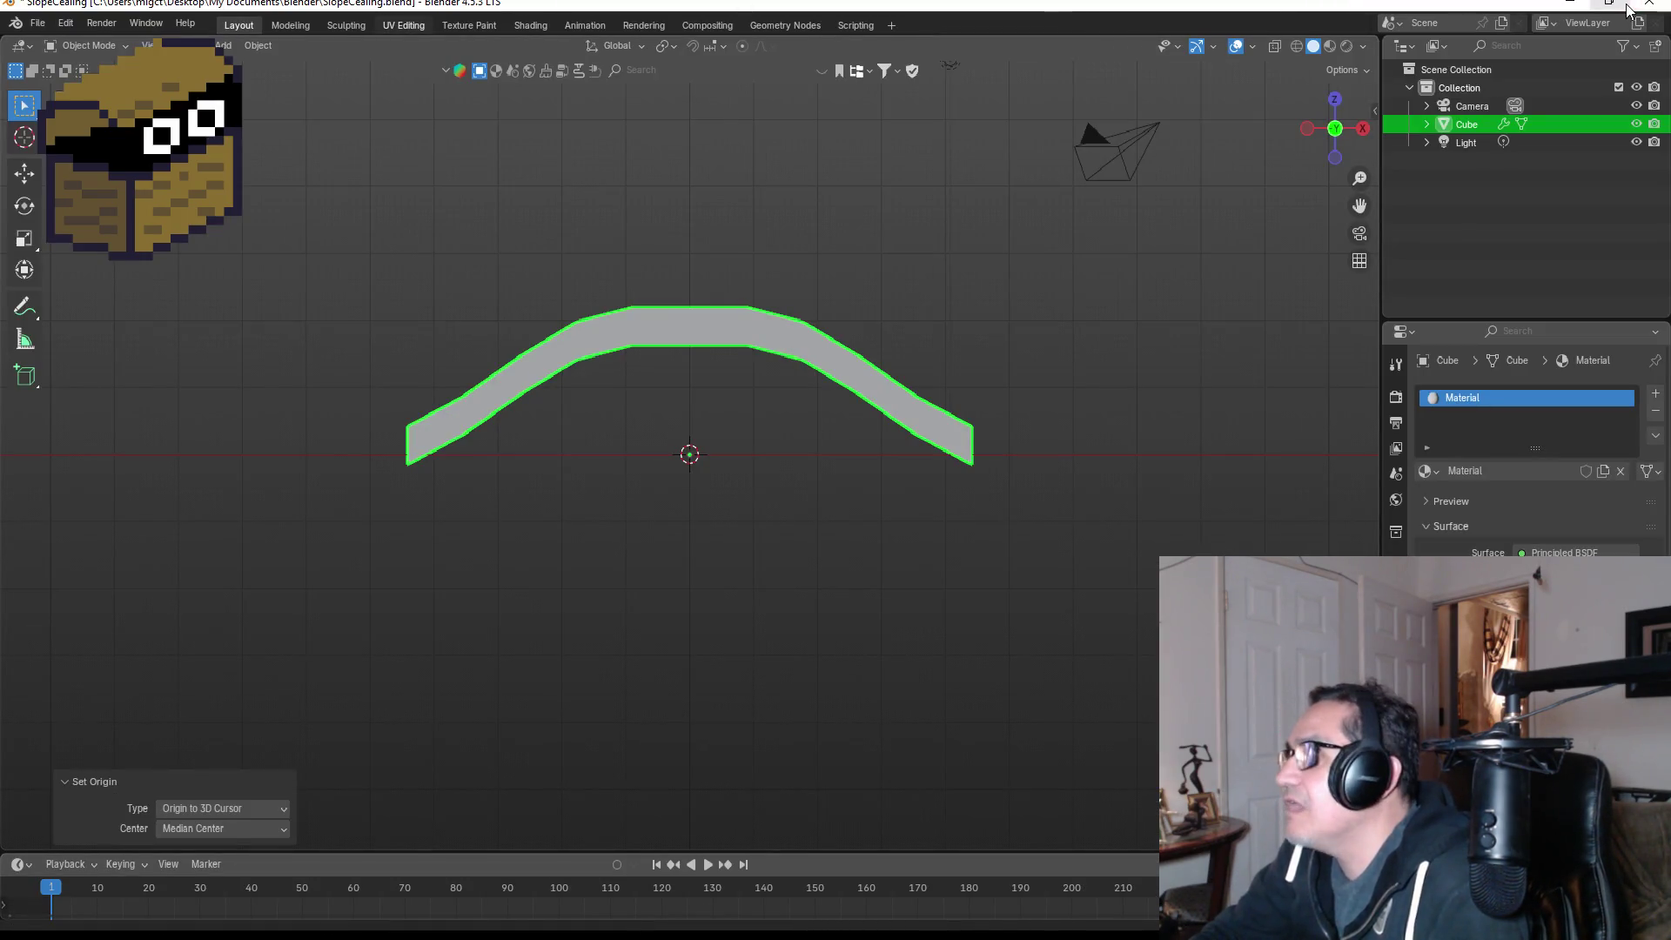
# Close Blender and save the SlopeCeiling.blend changes when asked
pyautogui.click(1634, 7)
pyautogui.click(771, 504)
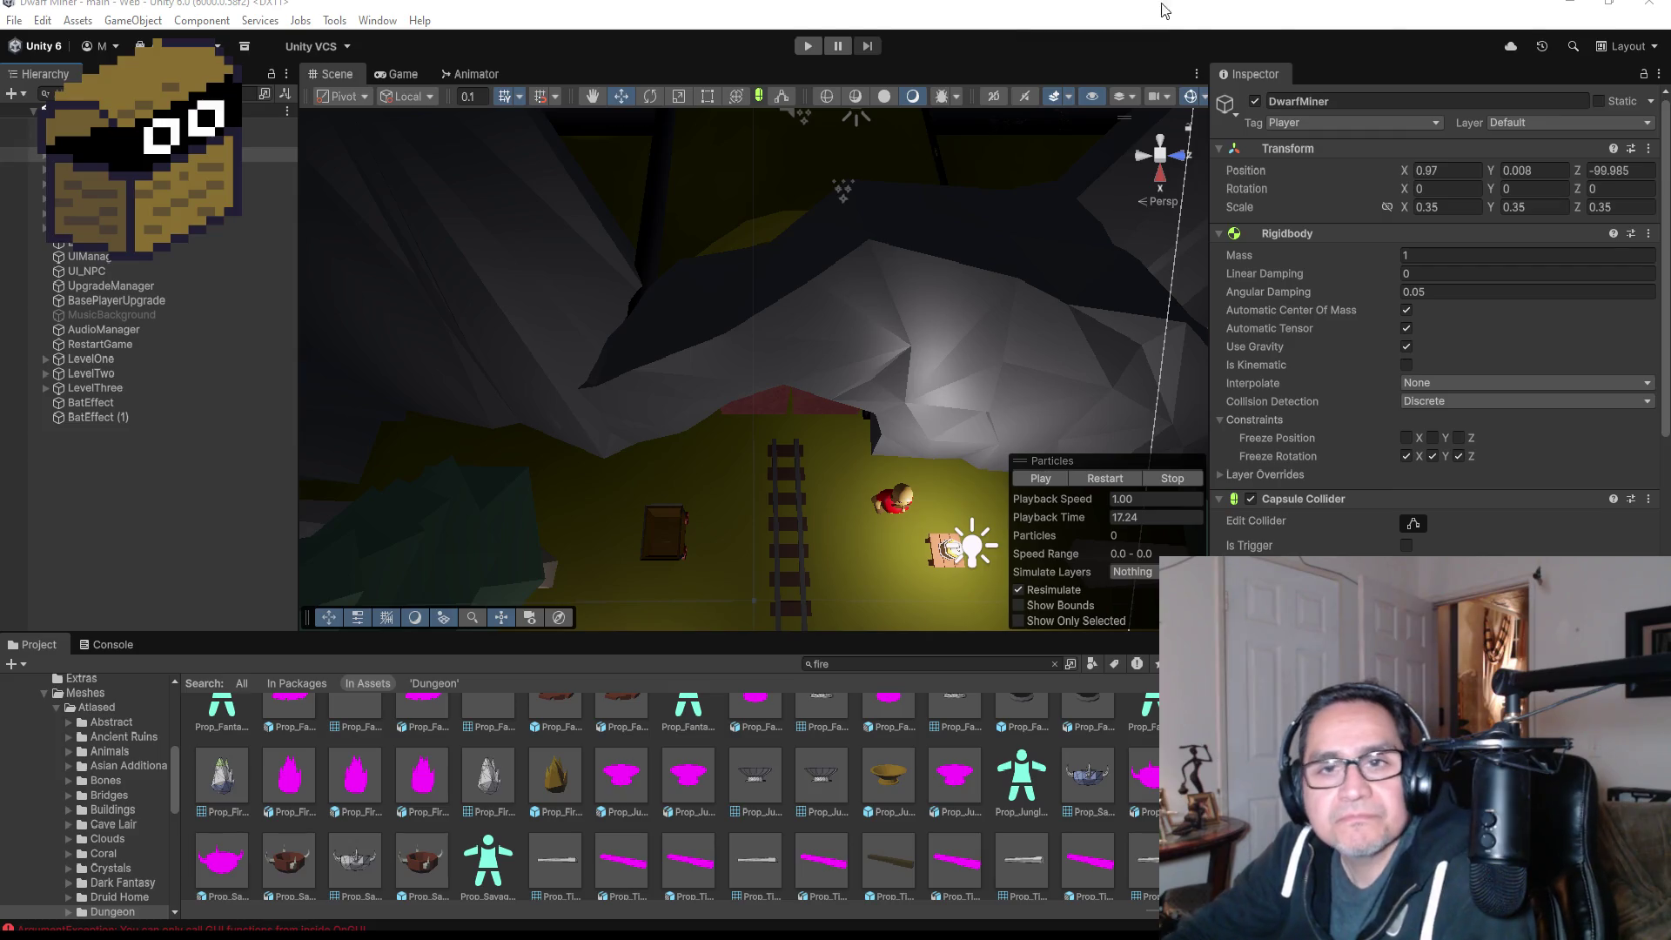
# Save the dungeon scene with File > Save, later dismissing the File menu unchanged
pyautogui.click(15, 20)
pyautogui.click(87, 107)
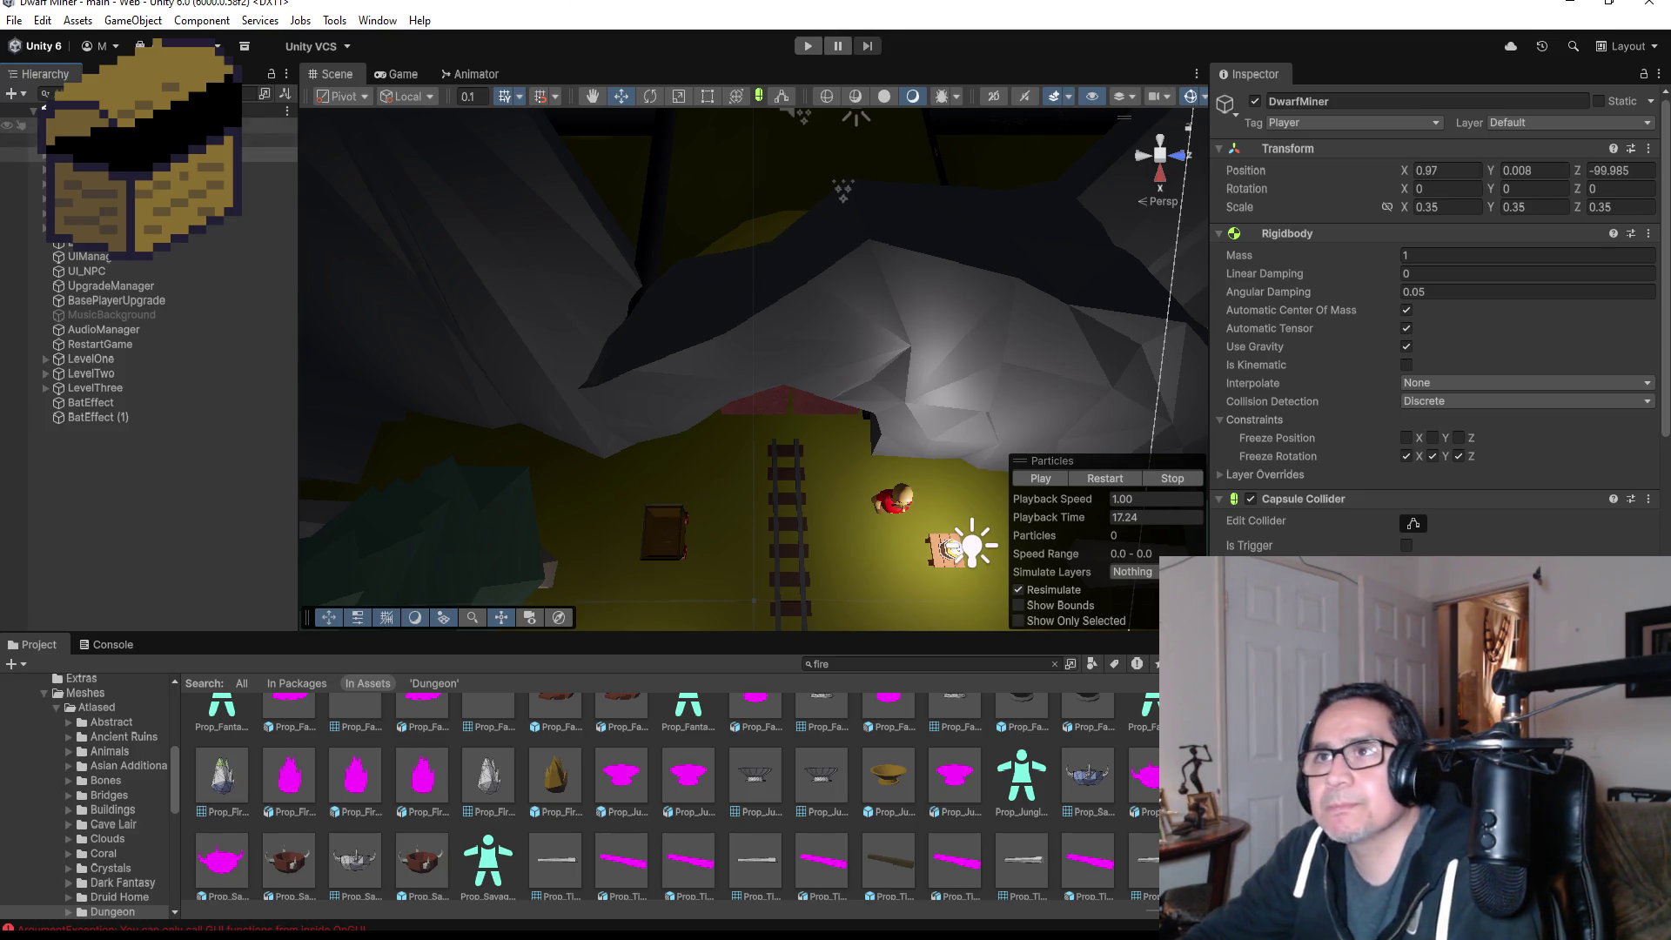
pyautogui.click(14, 20)
pyautogui.click(123, 301)
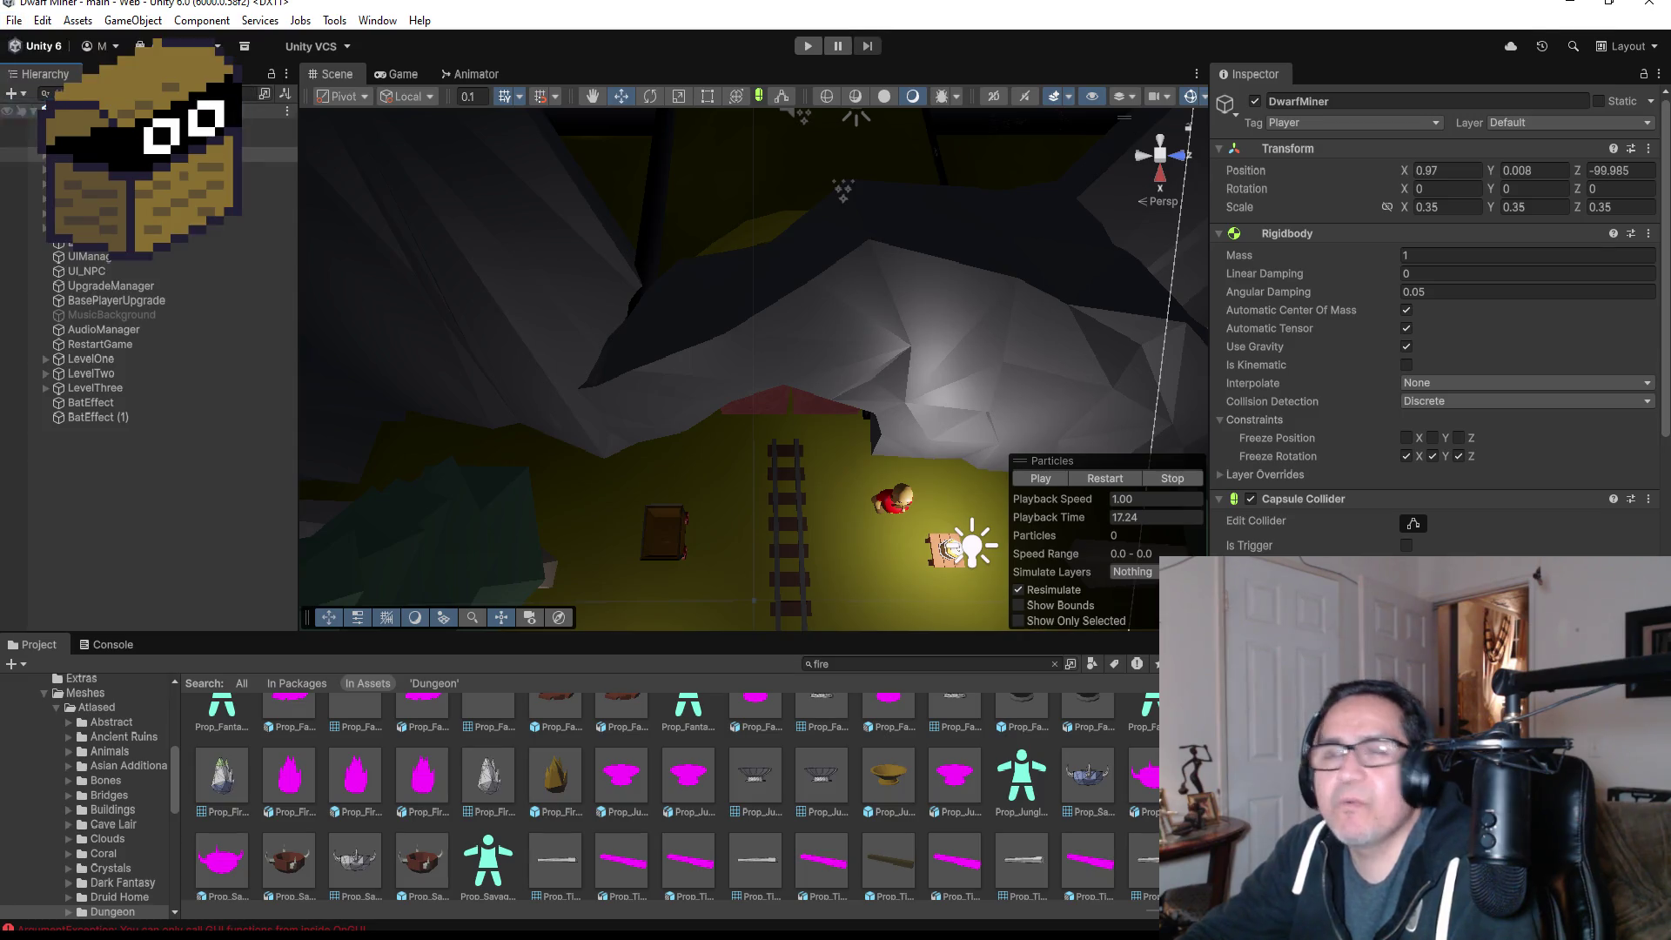